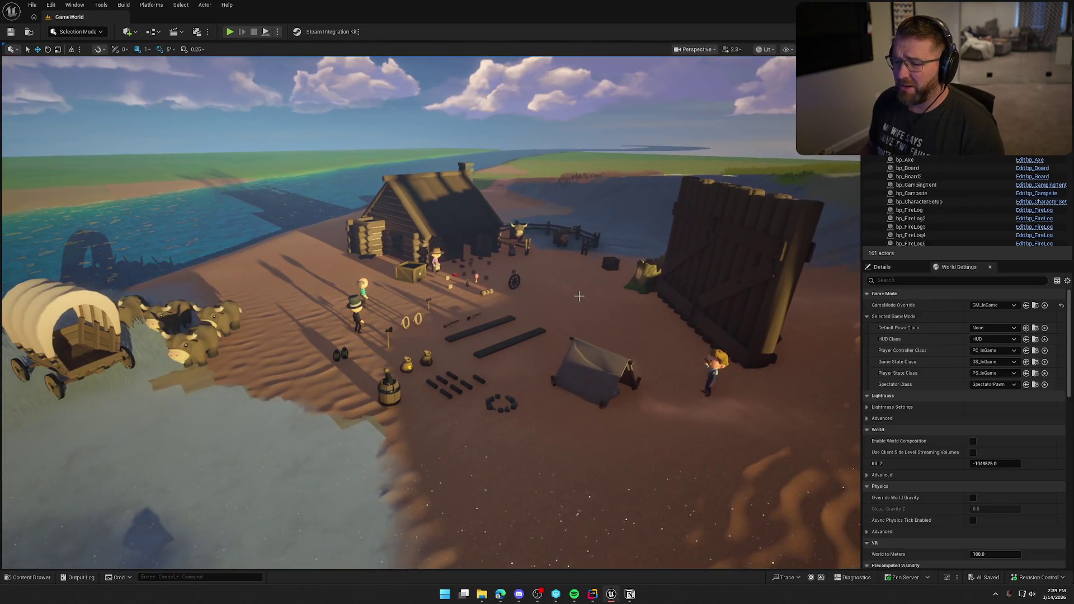
Step: In the Content Drawer, hide C++ Classes and Plugin Content, then select the UI folder
key("ctrl+space")
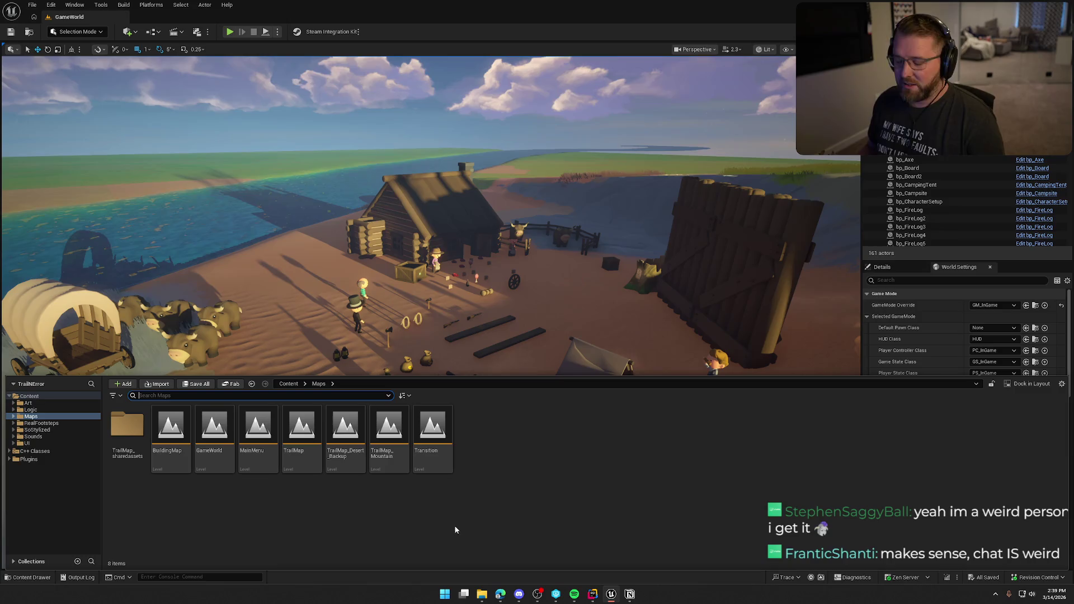
left_click(1061, 384)
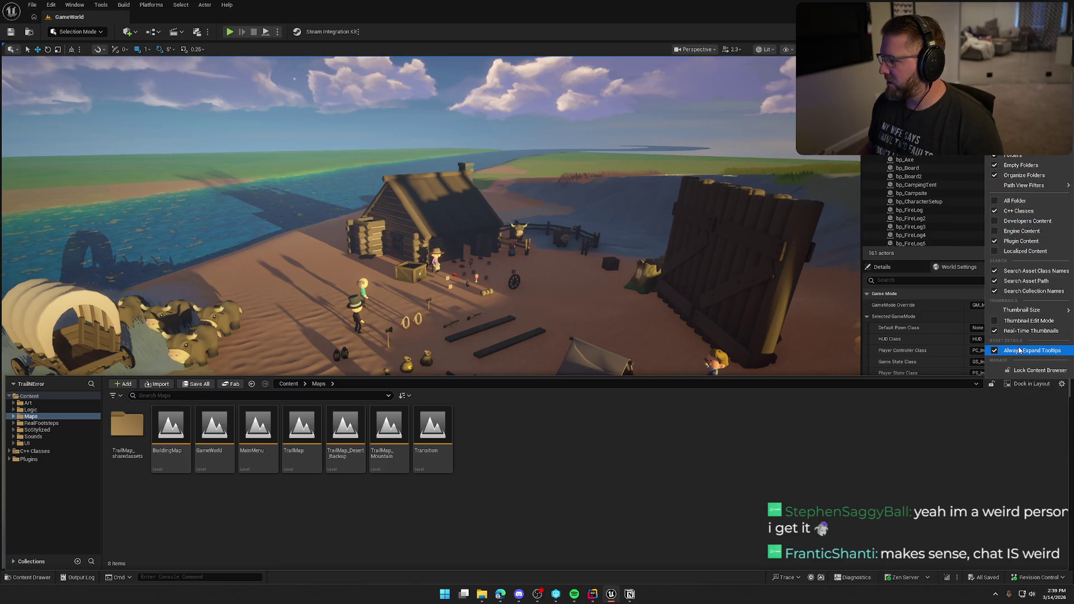
left_click(995, 211)
left_click(995, 241)
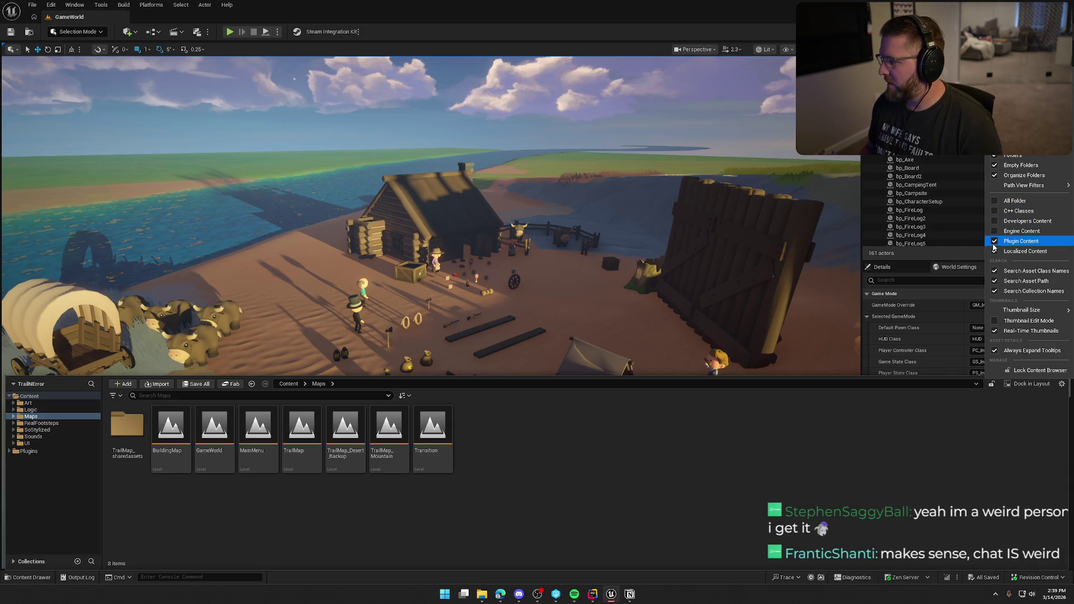
mouse_move(1021, 310)
left_click(930, 497)
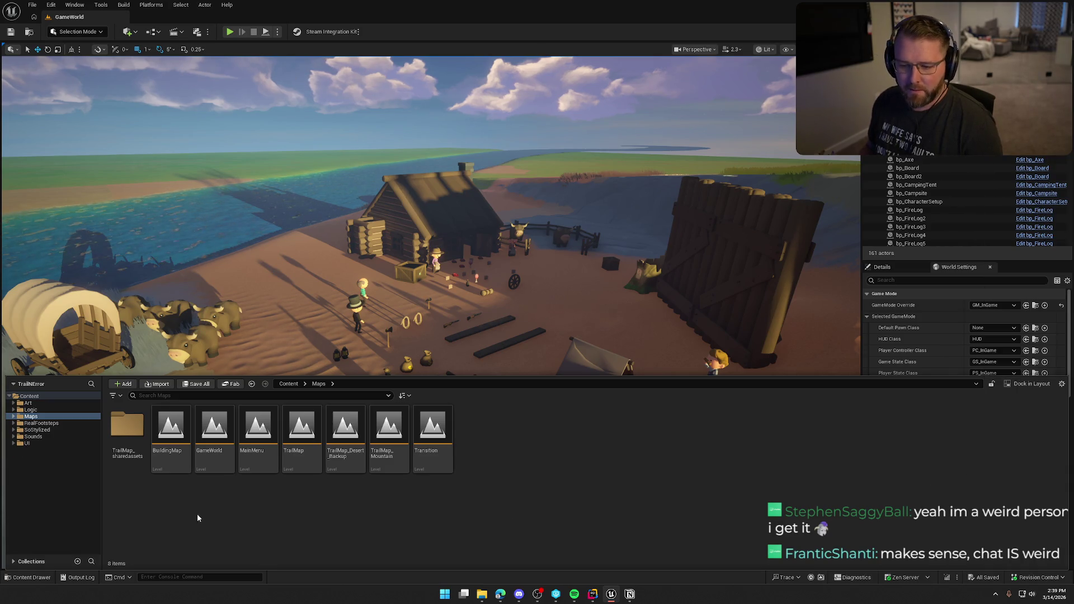
left_click(33, 437)
left_click(27, 443)
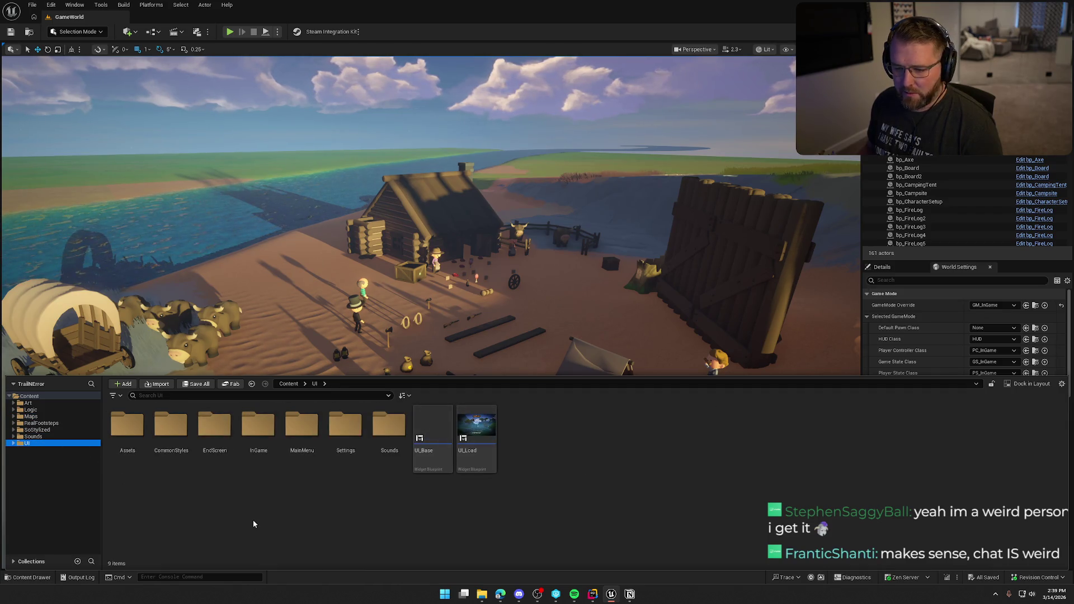
Step: Open the UI_Dead and UI_DeathStatus widget blueprints from UI/InGame/Death
double_click(259, 428)
double_click(140, 442)
double_click(141, 445)
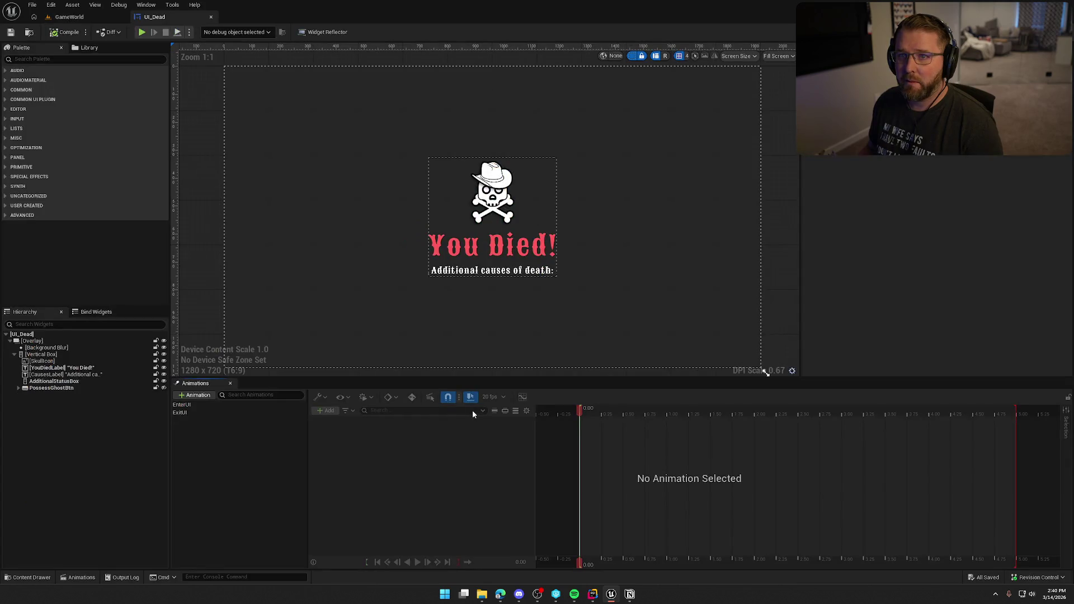
double_click(171, 436)
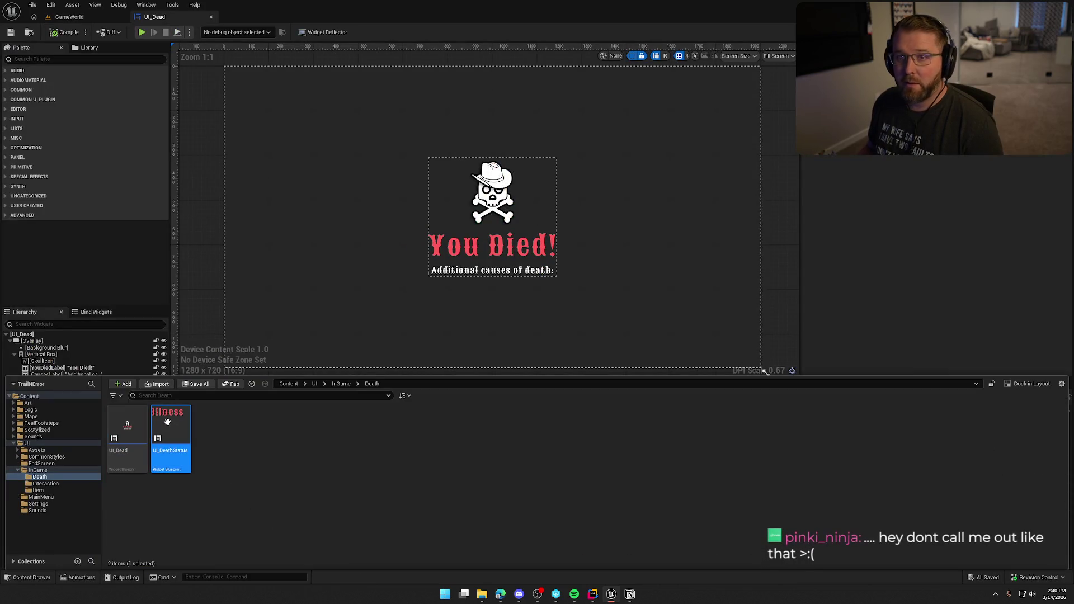
Step: Review the UI_Dead designer canvas
left_click(155, 17)
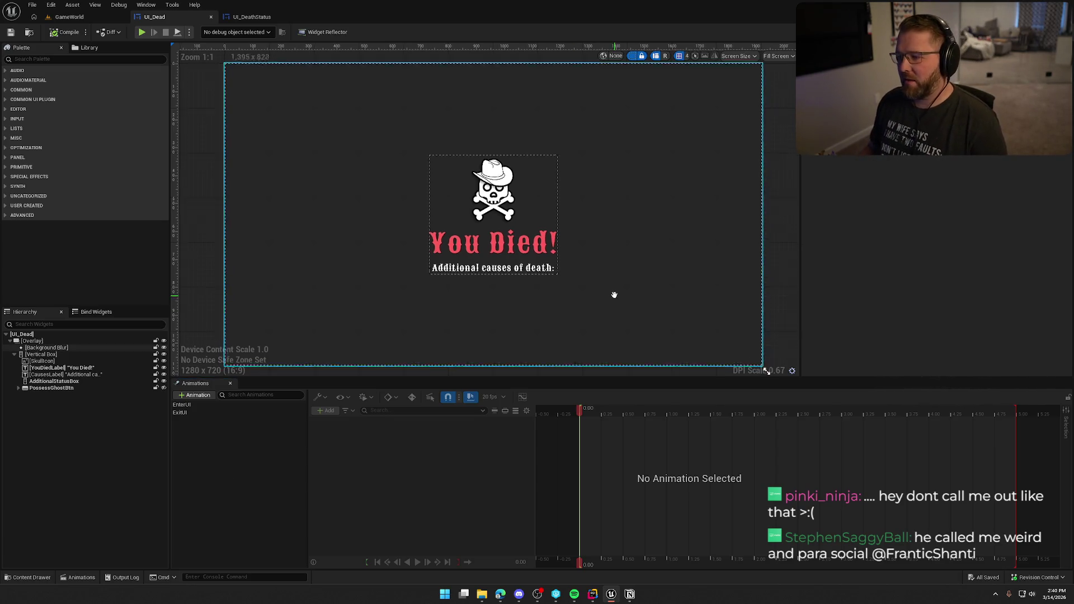
scroll(607, 292, "down", 1)
left_click_drag(605, 291, 596, 280)
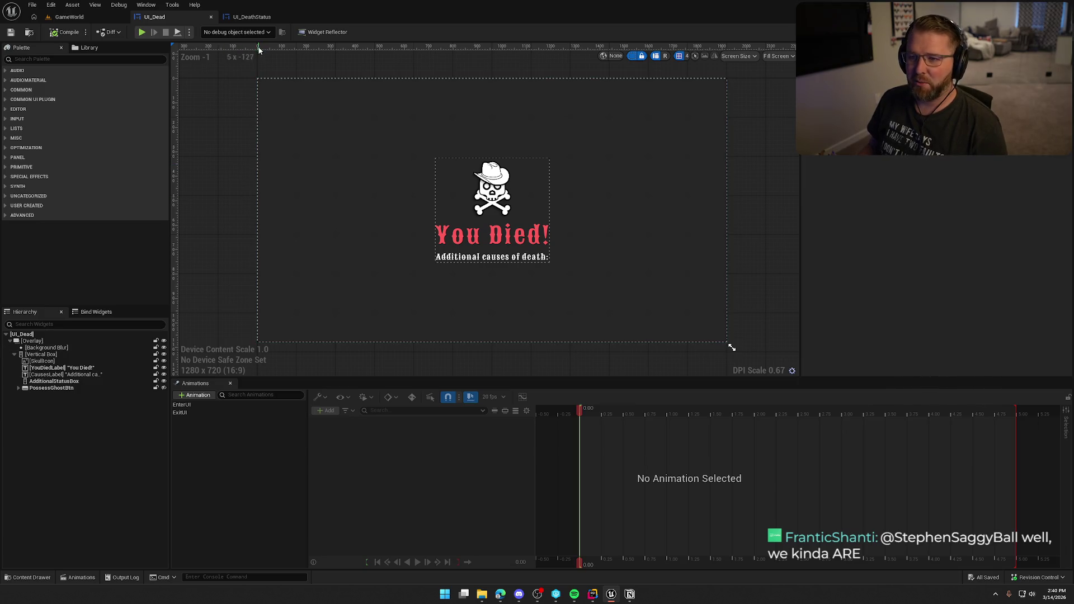
Step: Review the Illness text in UI_DeathStatus's designer, then reopen the Content Drawer
left_click(250, 17)
scroll(485, 259, "up", 2)
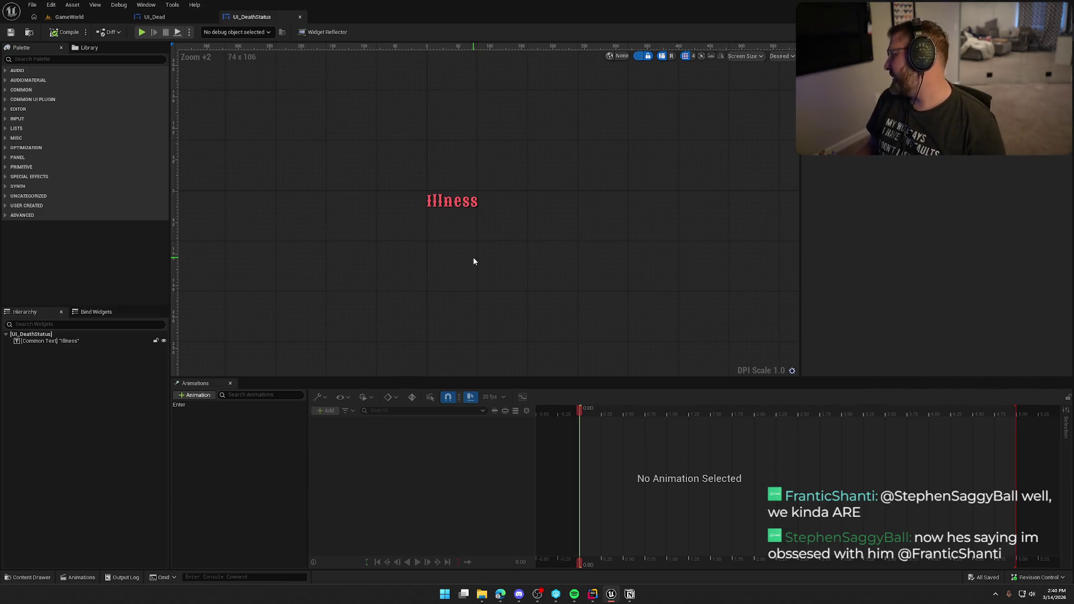
scroll(476, 262, "up", 2)
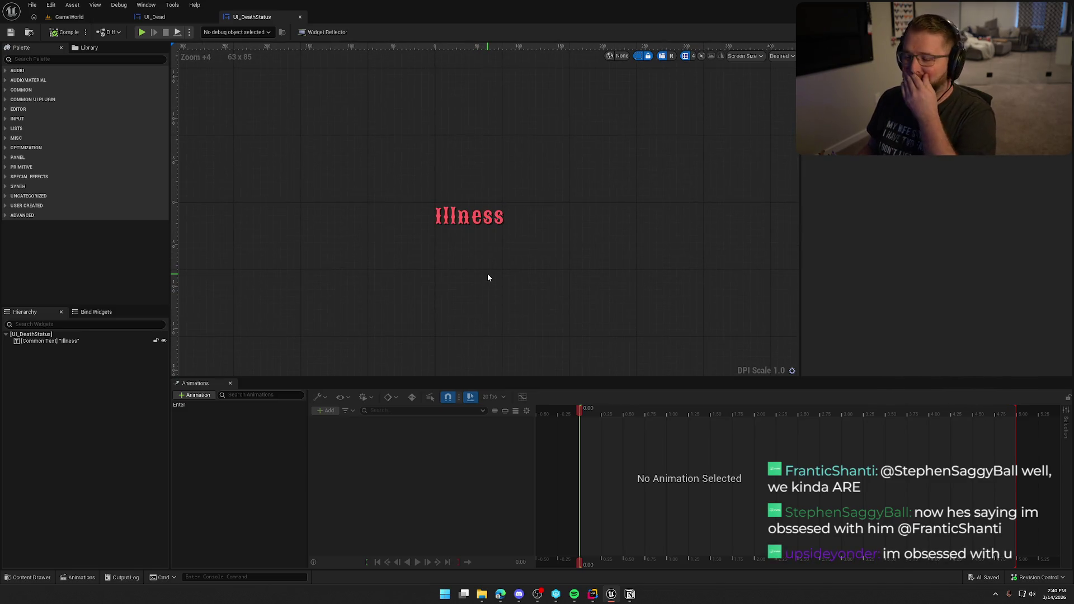
left_click_drag(488, 274, 473, 265)
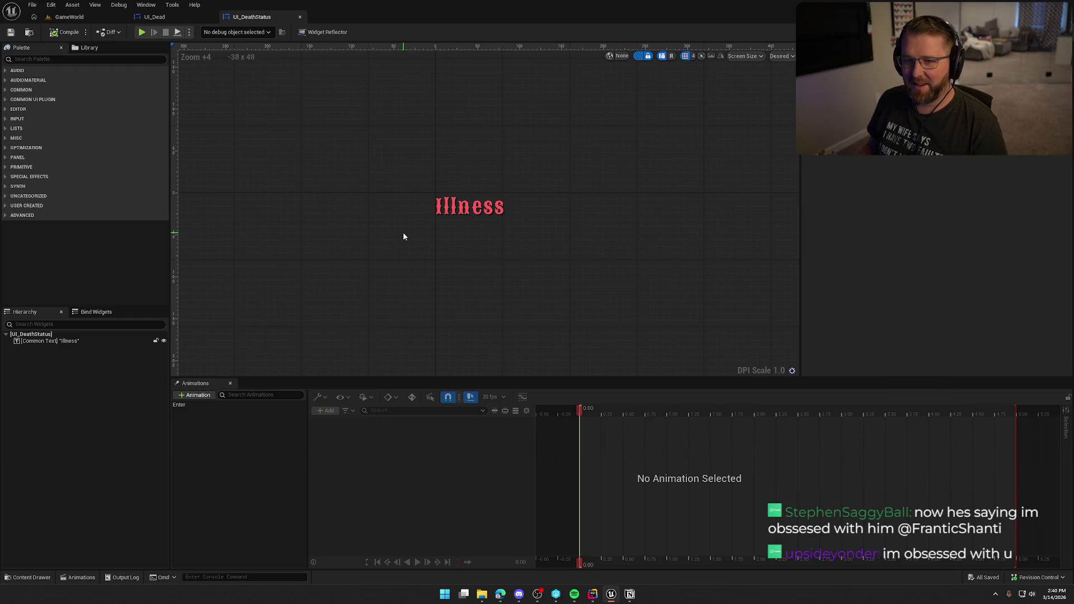
key("ctrl+space")
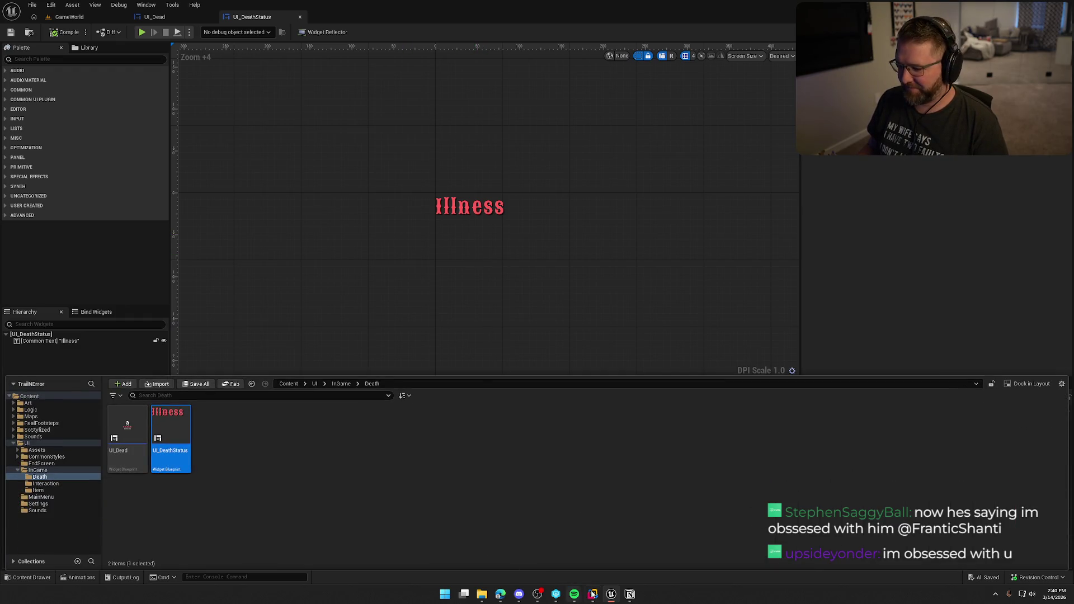
left_click(592, 594)
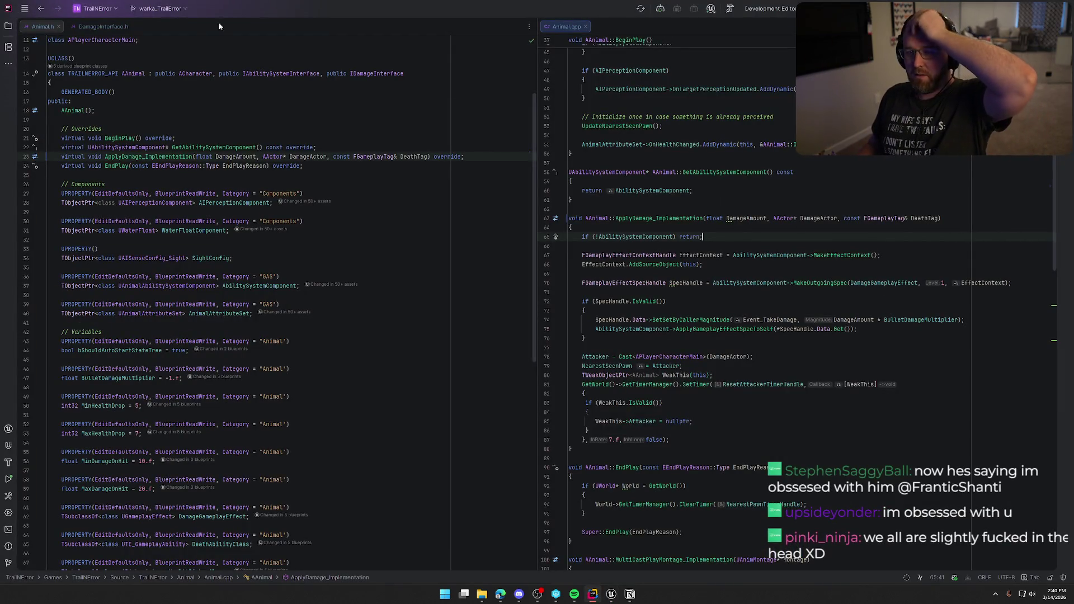
Step: Close Animal.h, DamageInterface.h and Animal.cpp in Rider and go back to Unreal
key("ctrl+F4")
key("ctrl+F4")
key("ctrl+F4")
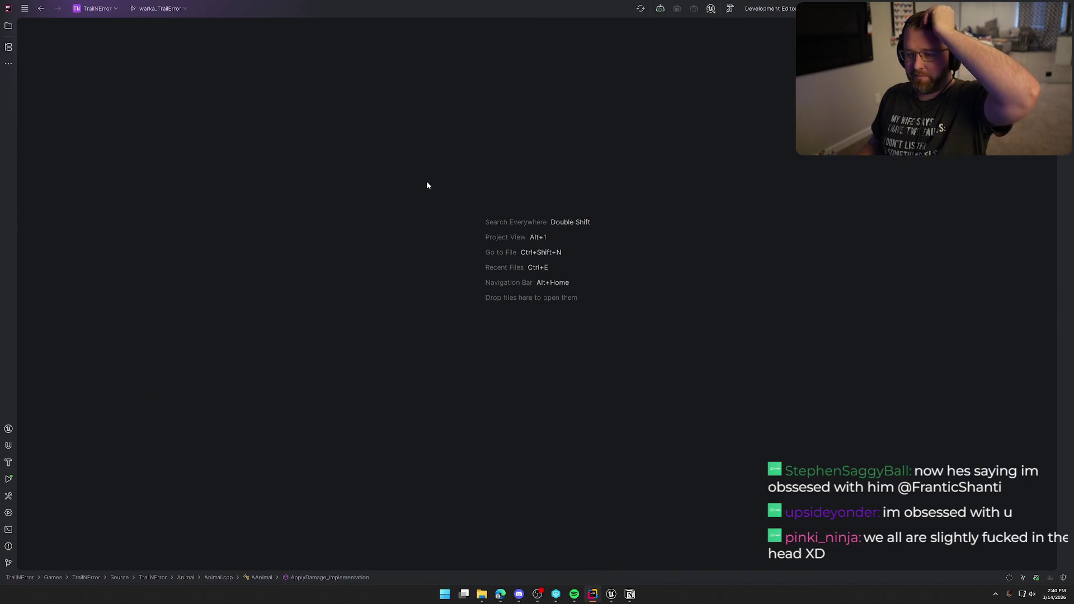
left_click(612, 594)
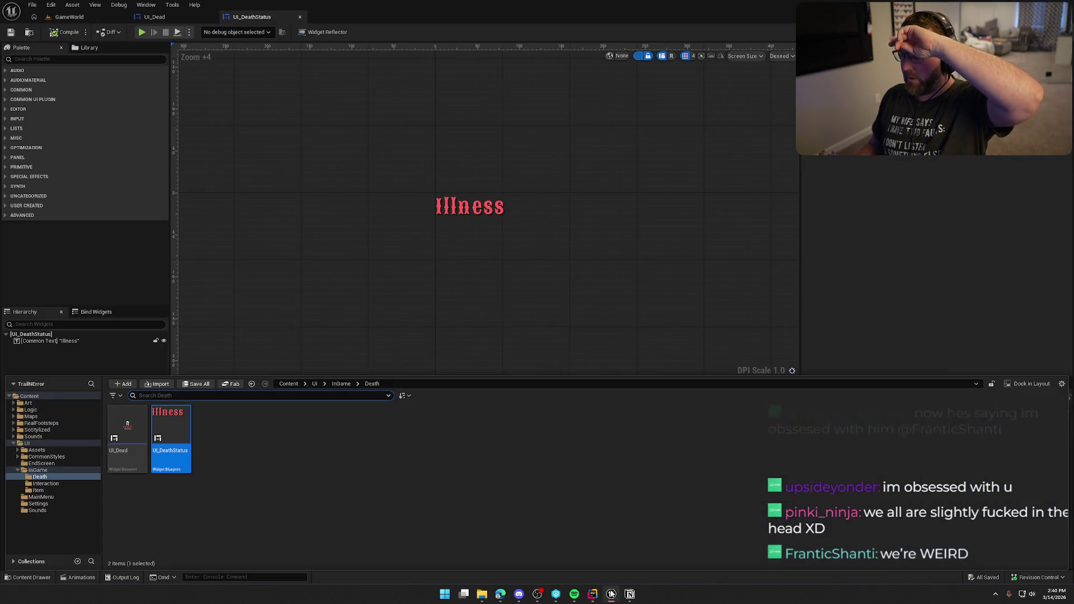
Step: Open UI_Dead's event graph and frame the Play Animation and Set Timer by Event nodes
left_click(180, 19)
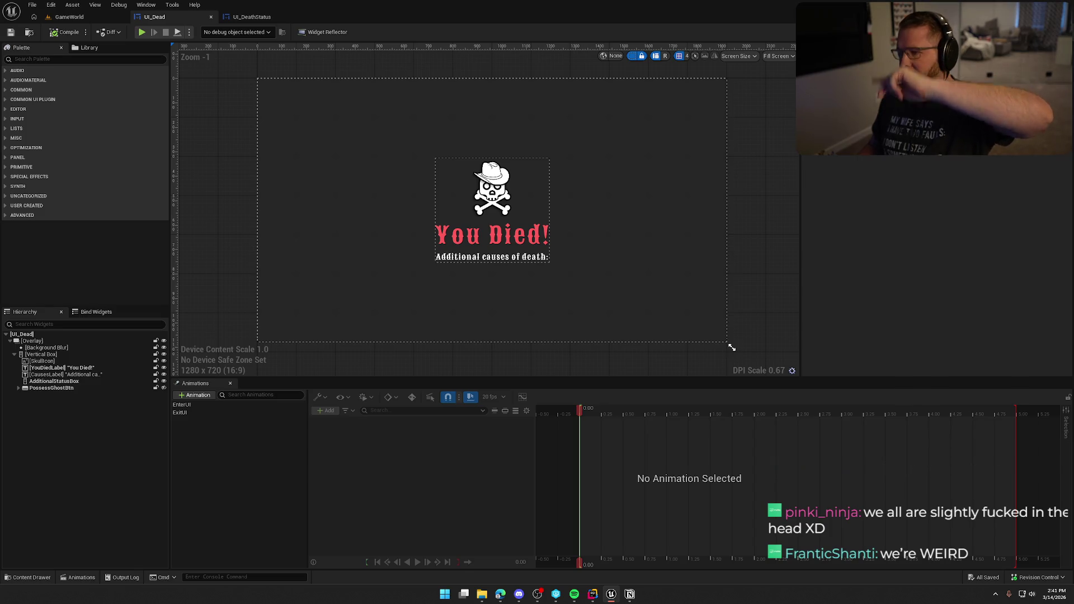
left_click(1048, 32)
mouse_move(355, 140)
left_mouse_down()
mouse_move(597, 307)
mouse_move(615, 281)
left_mouse_up()
mouse_move(633, 323)
left_mouse_down()
mouse_move(648, 182)
mouse_move(663, 155)
left_mouse_up()
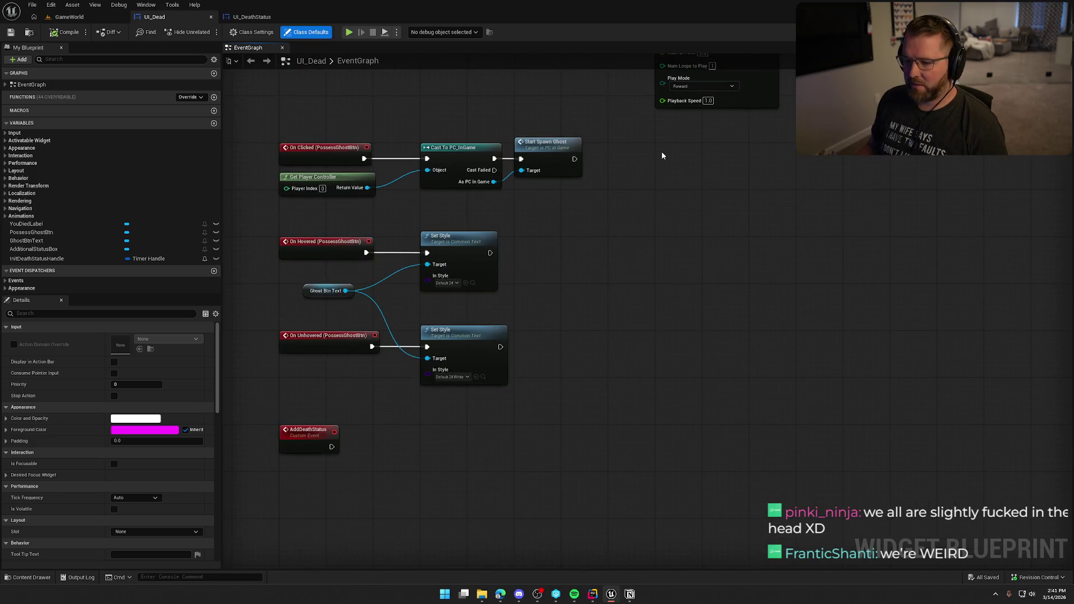
left_click(279, 392)
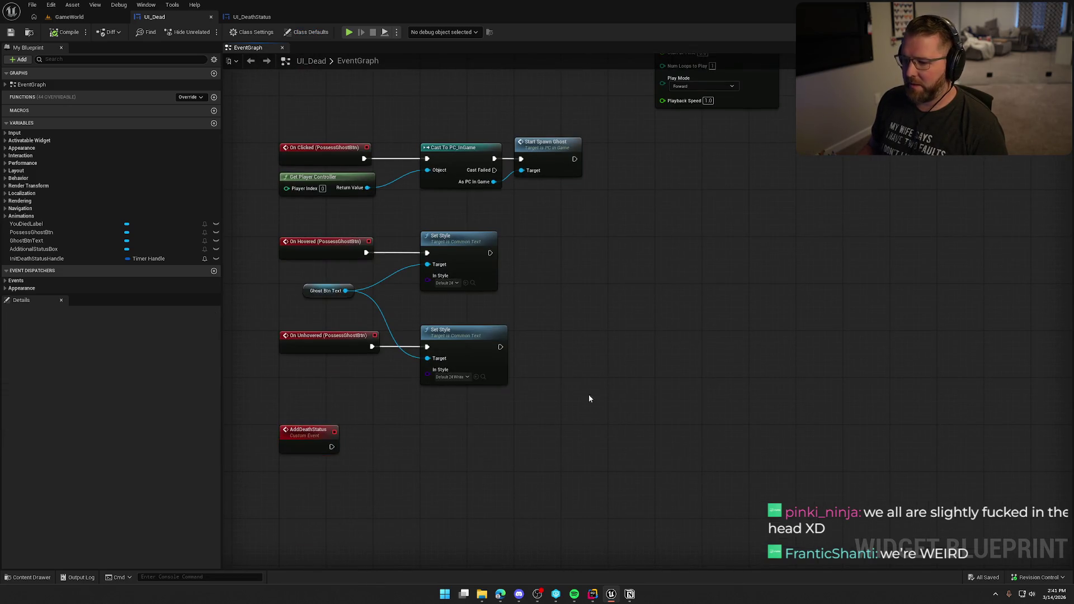
left_click_drag(706, 298, 474, 432)
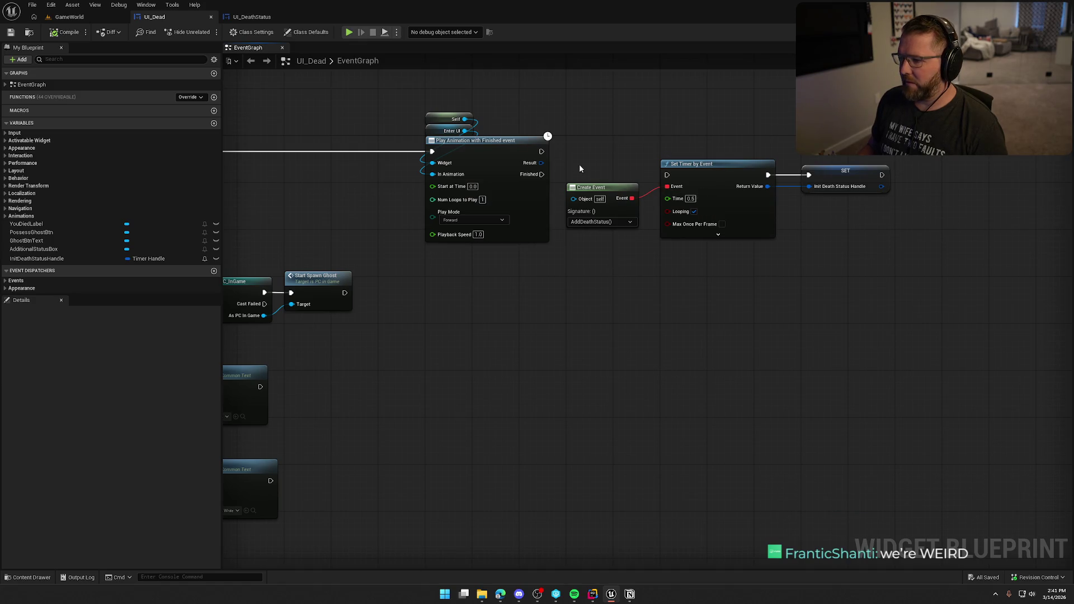
Step: Wire Play Animation's Finished pin into Set Timer by Event and compile UI_Dead
left_click_drag(541, 174, 667, 175)
mouse_move(638, 133)
left_mouse_down()
mouse_move(680, 137)
mouse_move(432, 192)
left_mouse_up()
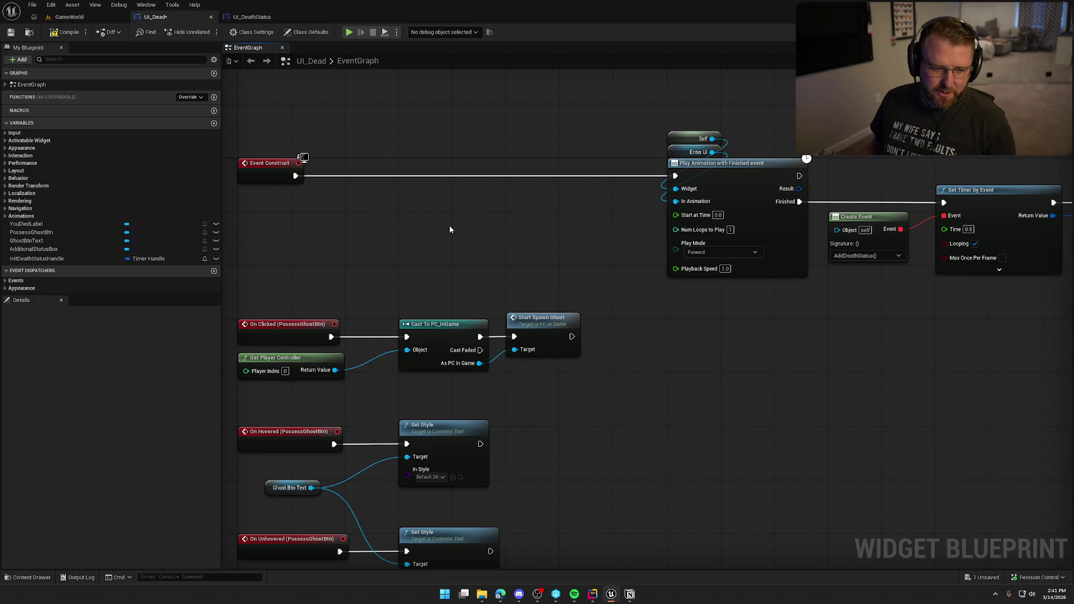
left_click_drag(521, 237, 559, 199)
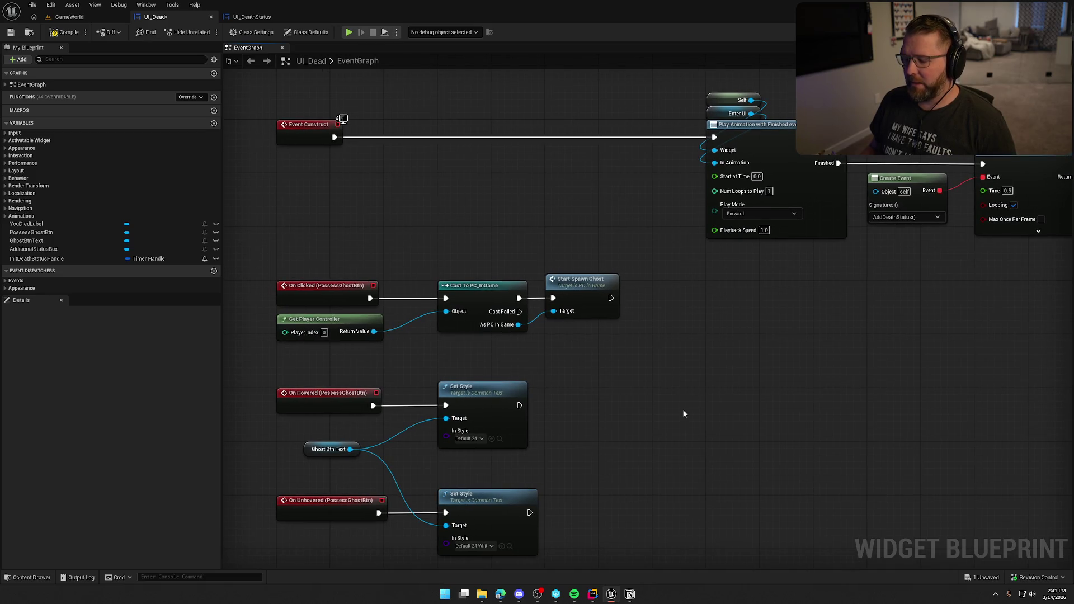
left_click_drag(685, 410, 672, 404)
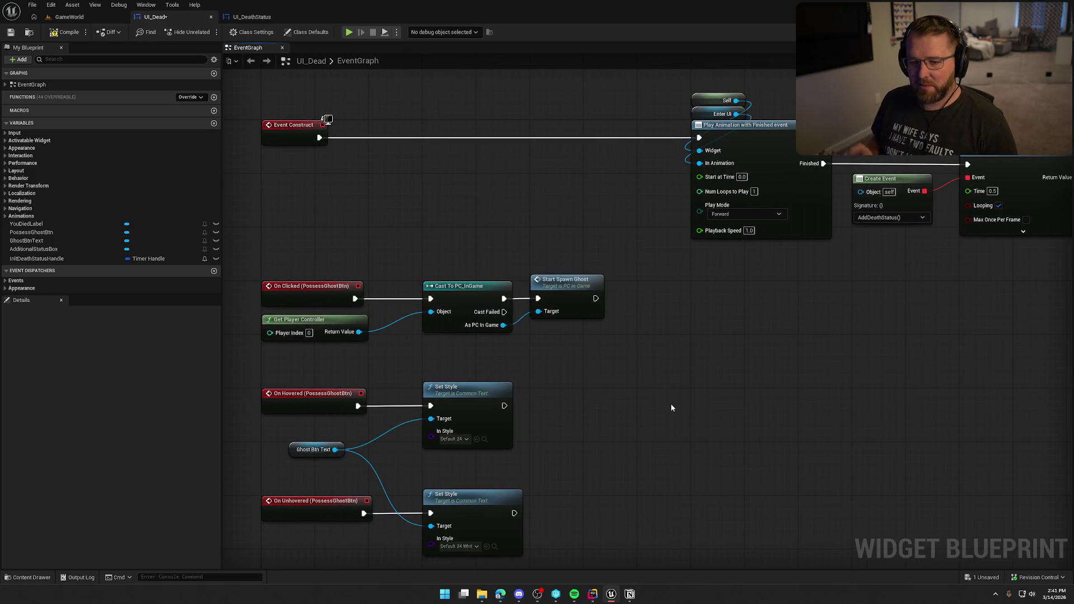
left_click_drag(446, 202, 449, 237)
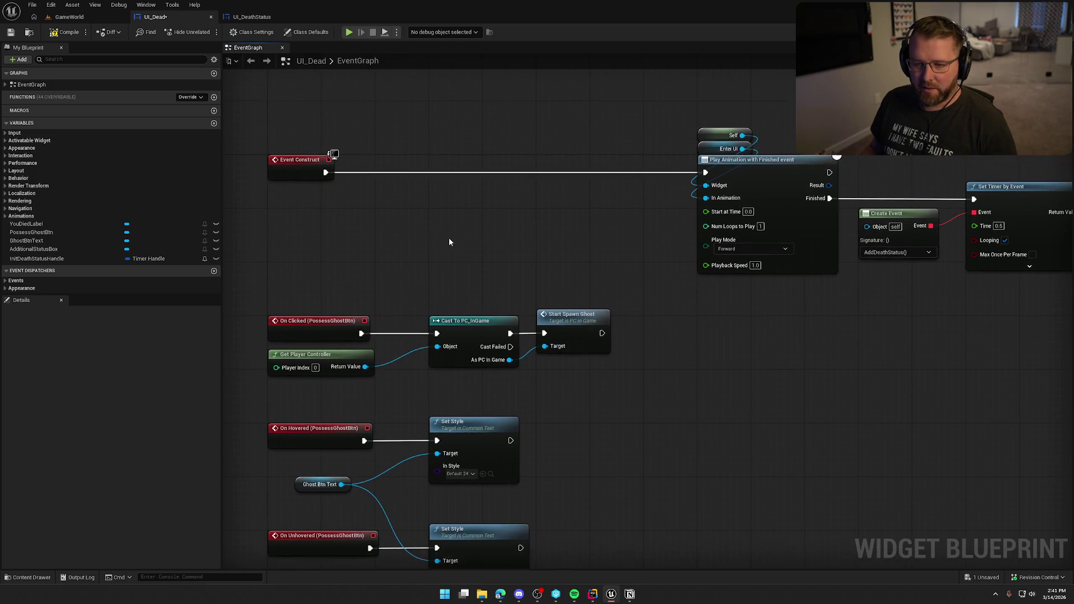
left_click(66, 32)
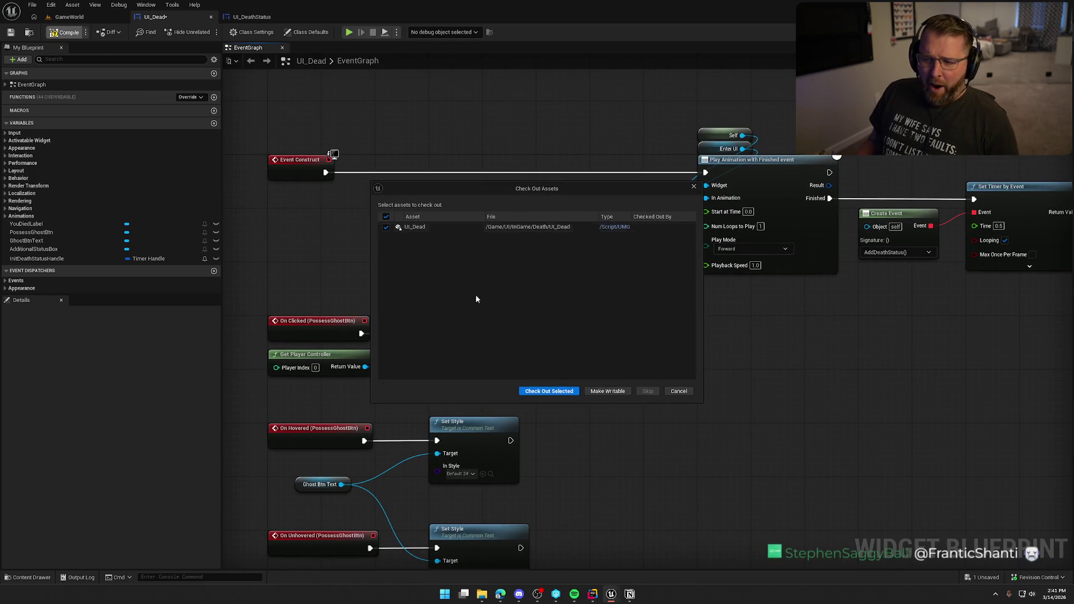
Step: Check out the UI_Dead asset from the Check Out Assets prompt
left_click(547, 392)
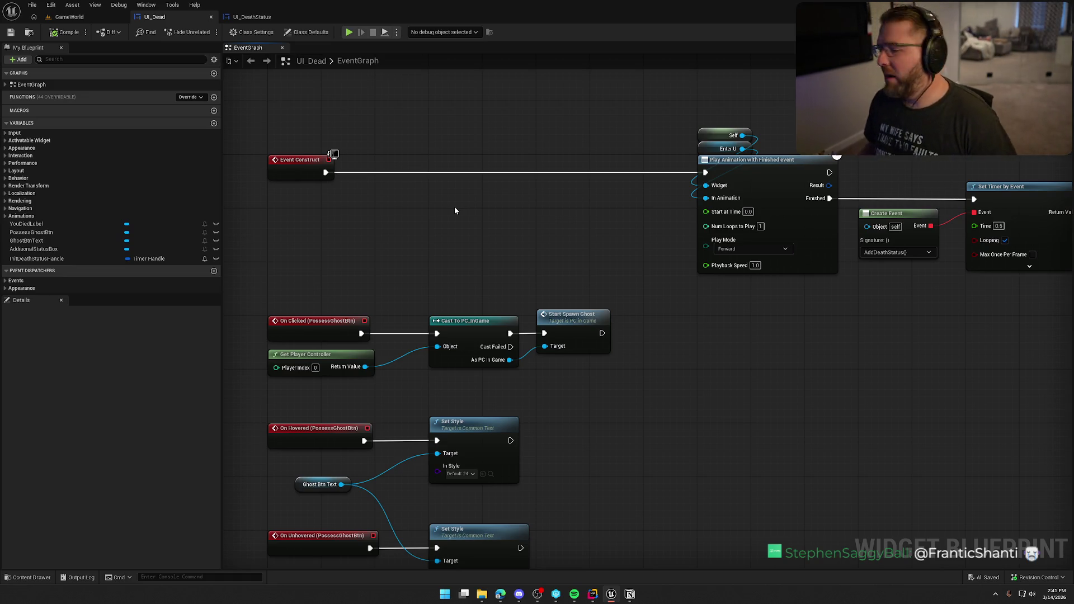
mouse_move(454, 210)
left_mouse_down()
mouse_move(463, 229)
mouse_move(496, 207)
left_mouse_up()
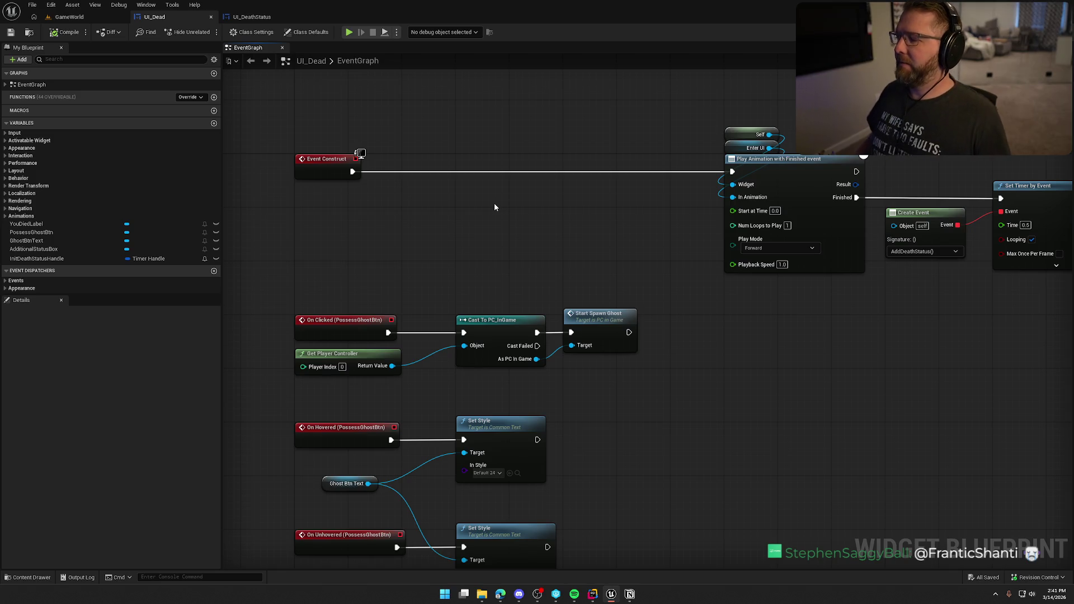
right_click(364, 204)
Step: Dismiss the node menu near Event Construct without adding a node
left_click(418, 201)
right_click(421, 204)
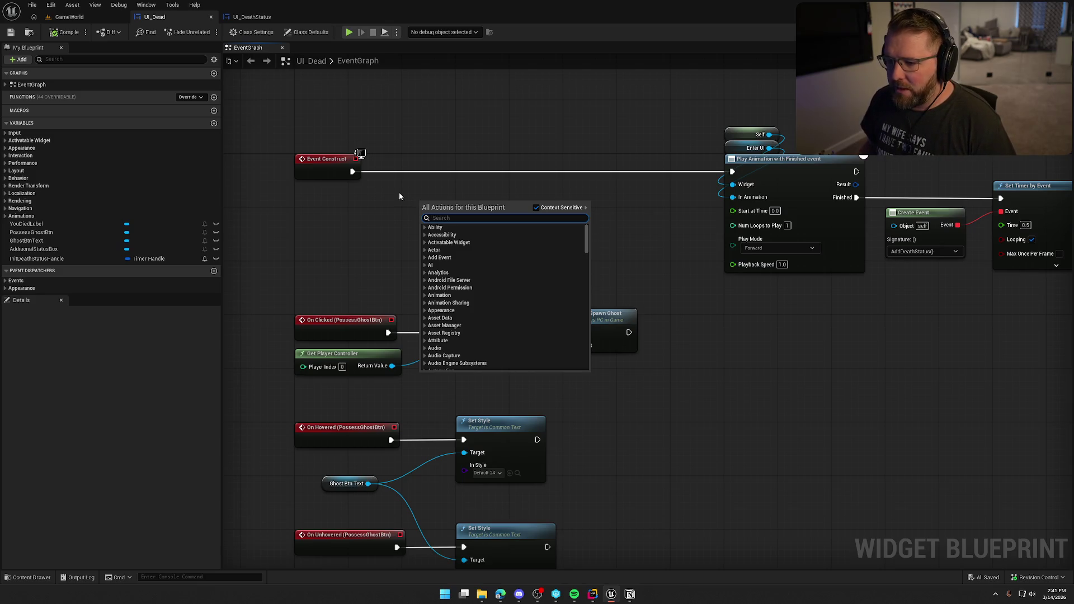
left_click(398, 196)
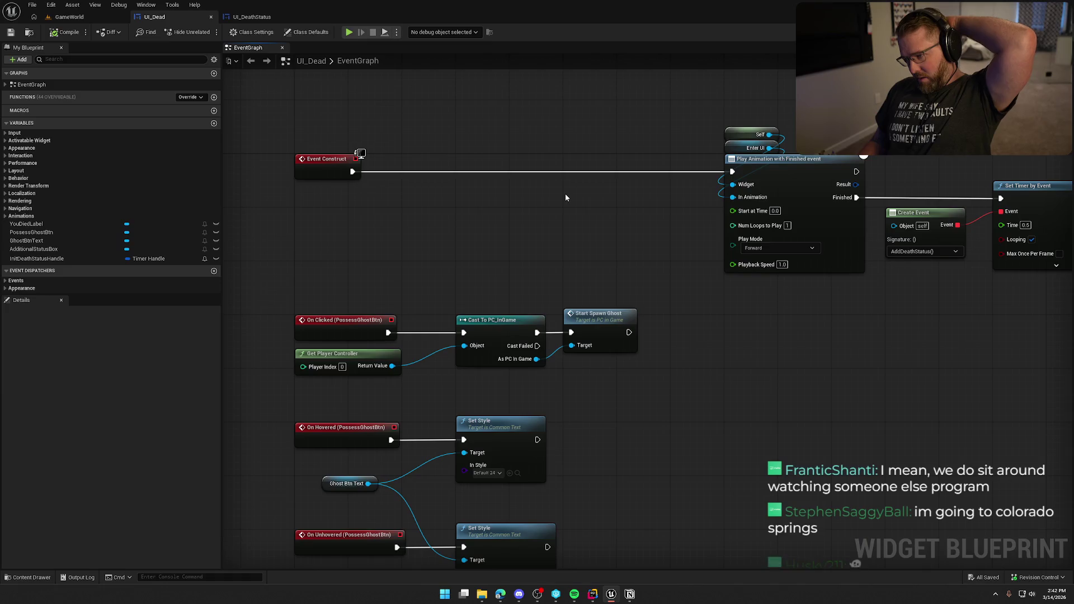
Step: Find the AddDeathStatus custom event and shift it slightly left
mouse_move(717, 422)
left_mouse_down()
mouse_move(723, 196)
mouse_move(682, 344)
left_mouse_up()
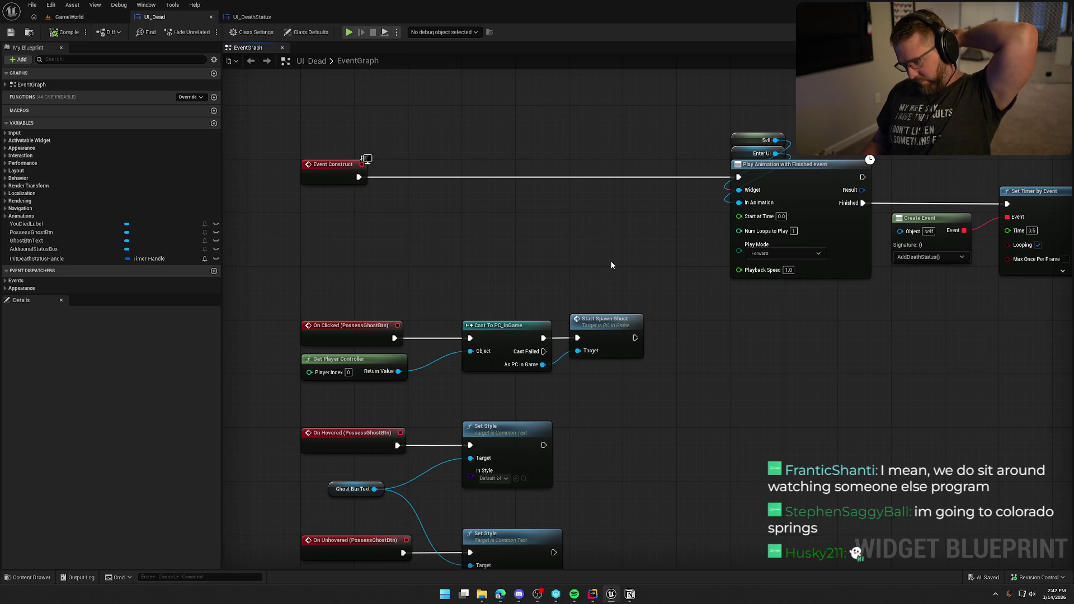
mouse_move(769, 444)
left_mouse_down()
mouse_move(470, 364)
mouse_move(784, 442)
mouse_move(792, 453)
left_mouse_up()
mouse_move(516, 259)
left_mouse_down()
mouse_move(495, 4)
mouse_move(486, 42)
left_mouse_up()
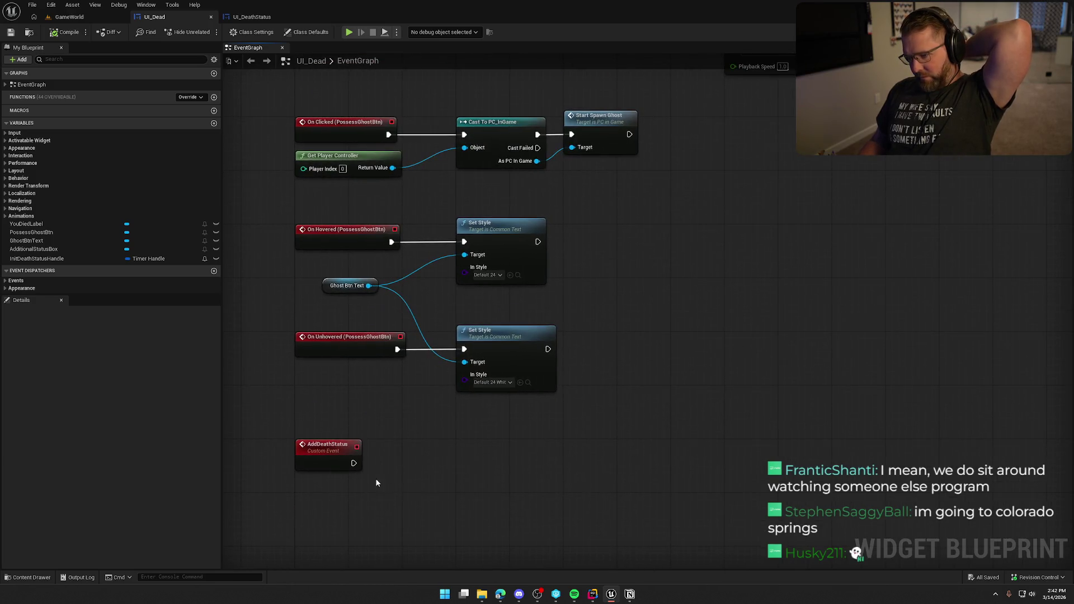
left_click(438, 479)
mouse_move(438, 479)
left_mouse_down()
mouse_move(358, 475)
mouse_move(340, 462)
left_mouse_up()
mouse_move(452, 287)
left_mouse_down()
mouse_move(430, 563)
mouse_move(443, 568)
left_mouse_up()
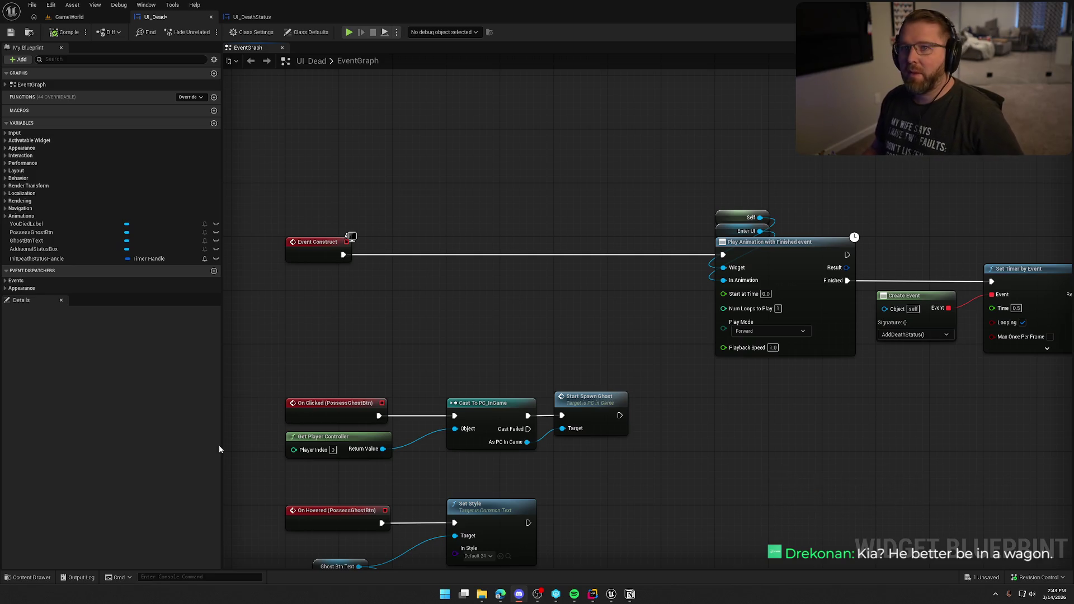
Step: Adjust the UI_Dead graph view around the Event Construct section
left_click_drag(545, 274, 561, 278)
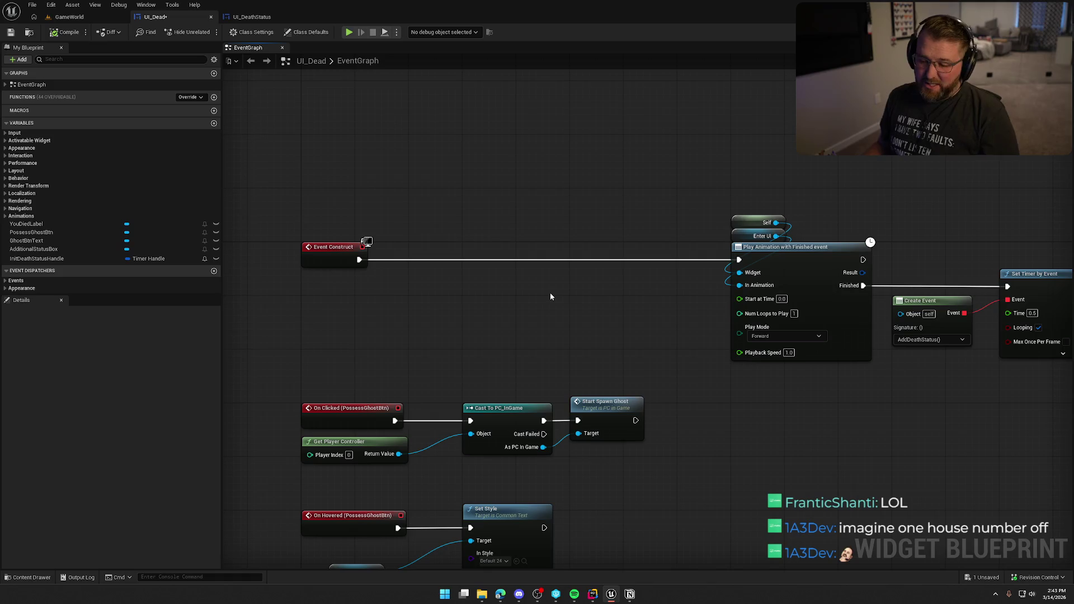
Step: Duplicate Get Player Controller and feed it into a new Get Controlled Pawn node
left_click(323, 439)
key("ctrl+c")
key("ctrl+v")
left_click_drag(399, 313, 431, 315)
type("get")
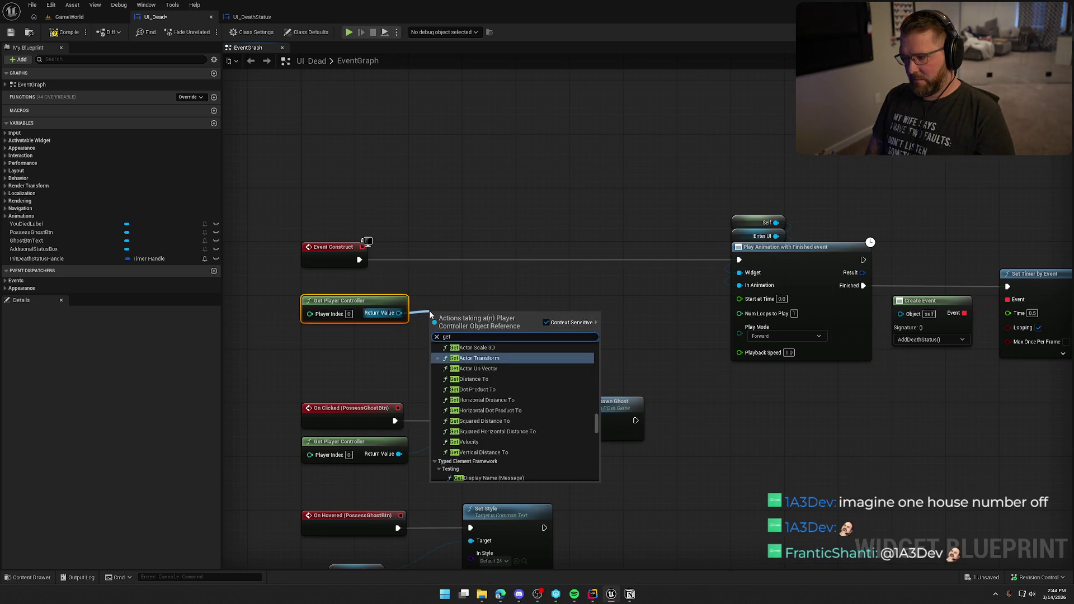
type(" cont")
key("Down")
key("Return")
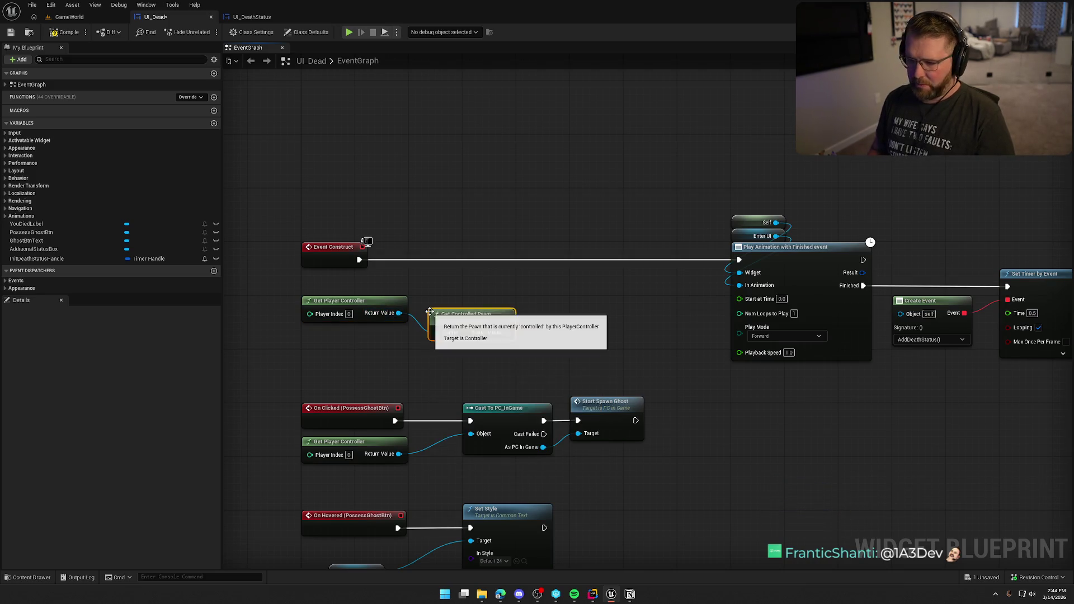
Step: Add Get Ability System Component from the controlled pawn and stack the getter nodes
left_click_drag(342, 301, 342, 328)
mouse_move(476, 322)
left_mouse_down()
mouse_move(347, 291)
mouse_move(443, 320)
left_mouse_up()
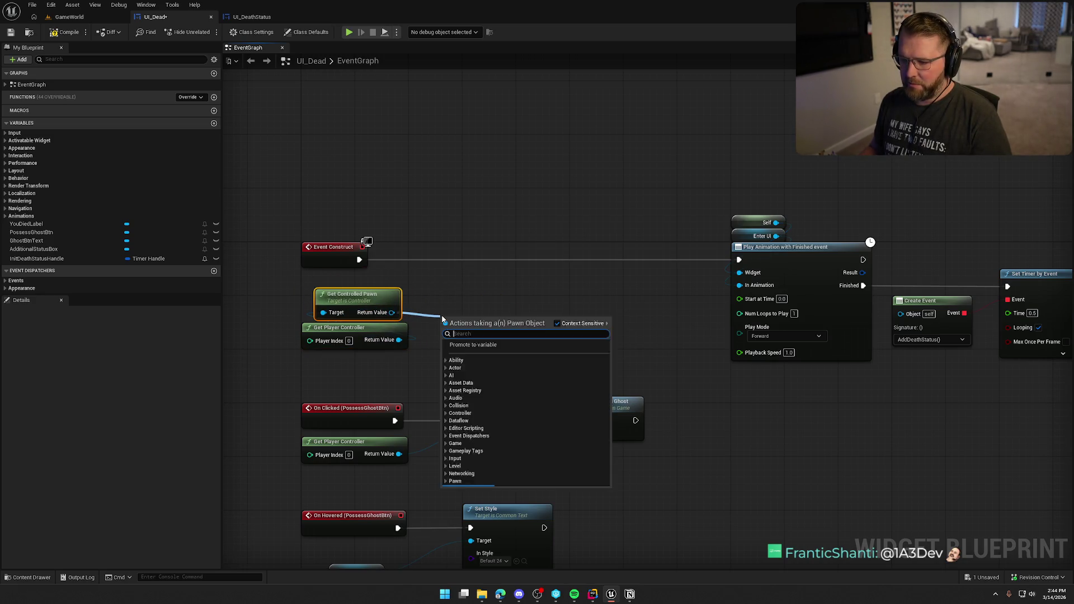
type("get abi")
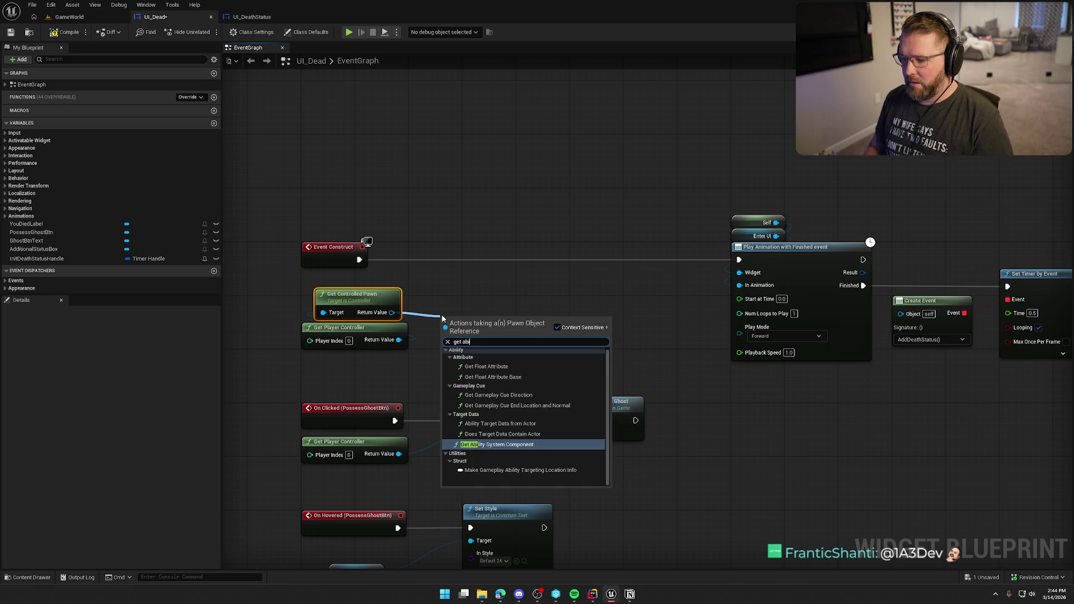
key("Return")
mouse_move(484, 325)
left_mouse_down()
mouse_move(343, 274)
mouse_move(343, 333)
left_mouse_up()
left_click(428, 331)
Step: Cast the ability system component result to TEAbilitySystemComp
left_click_drag(394, 287, 438, 295)
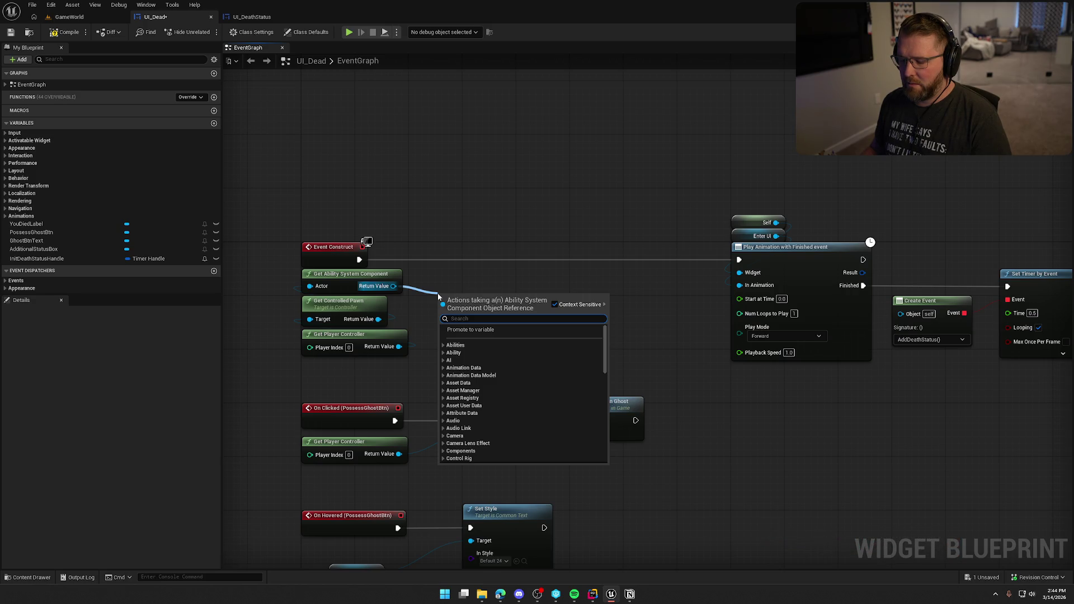
type("cast to TE")
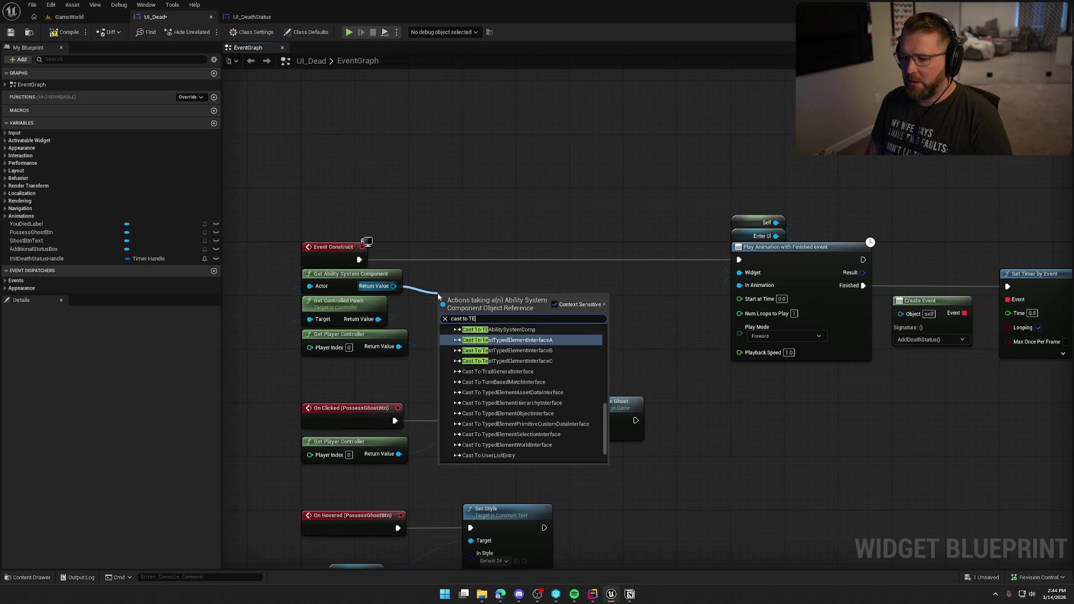
key("Escape")
left_click_drag(393, 286, 430, 291)
type("cast to te")
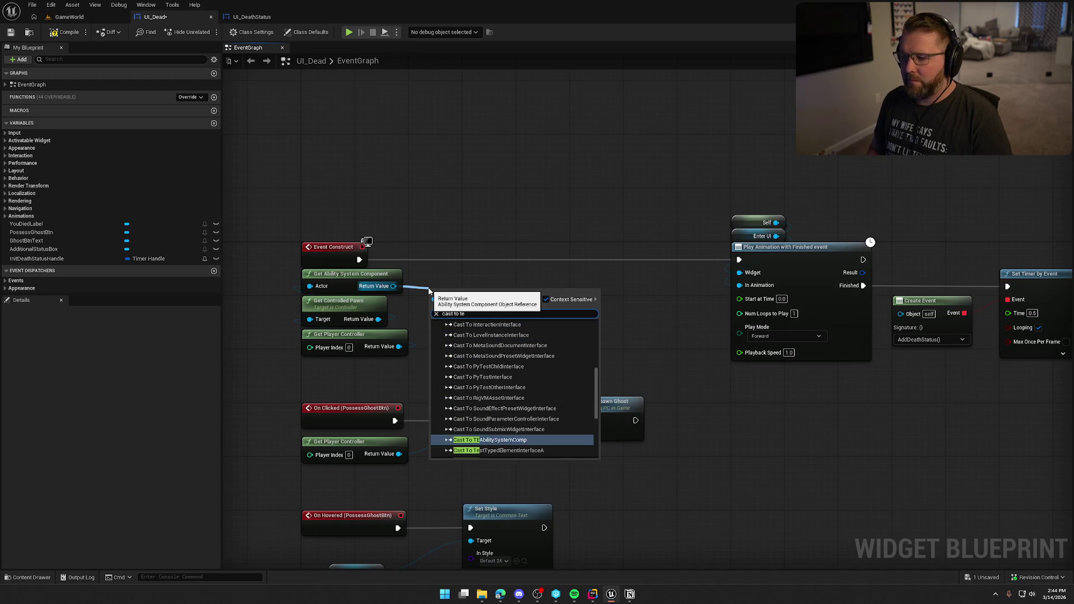
key("Return")
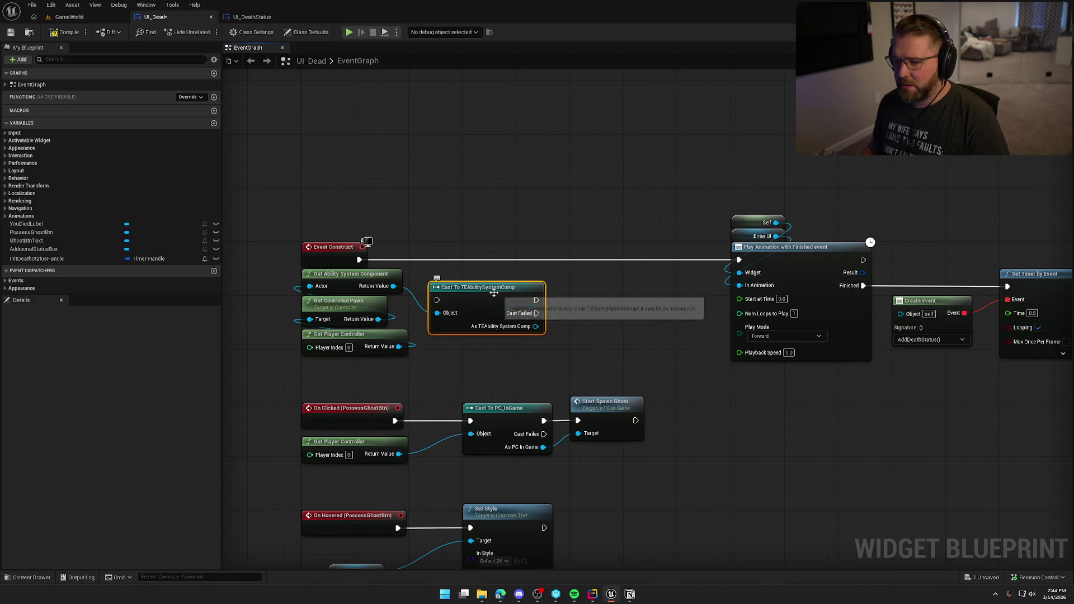
Step: Convert the TEAbilitySystemComp cast to a pure cast and place it with its getters under Event Construct
right_click(494, 292)
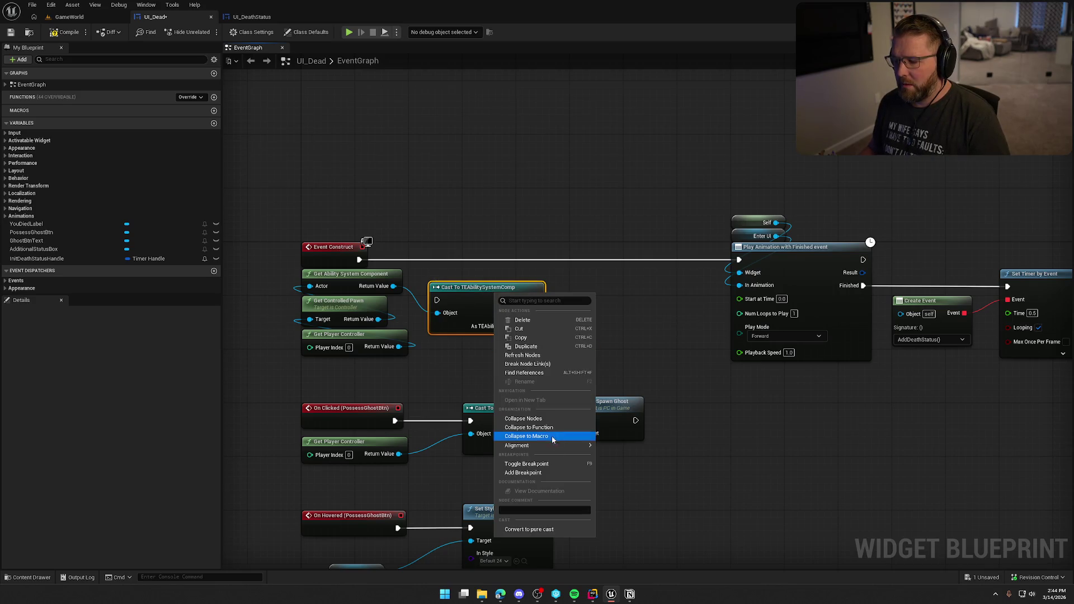
left_click(538, 529)
mouse_move(384, 367)
left_mouse_down()
mouse_move(329, 285)
mouse_move(457, 337)
left_mouse_up()
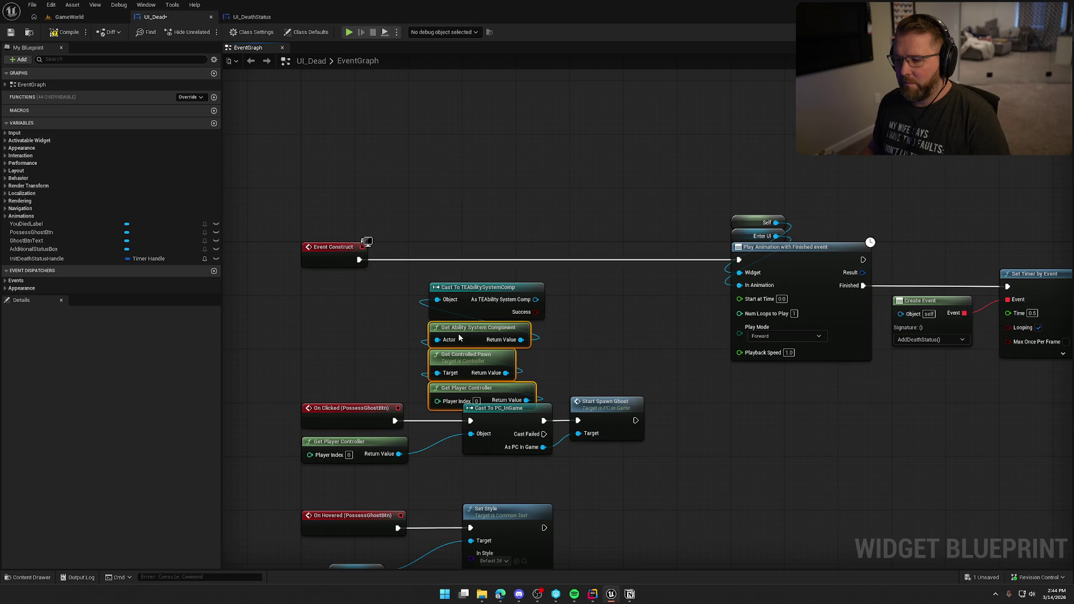
left_click_drag(407, 307, 471, 397)
left_click_drag(459, 294, 330, 281)
left_click(402, 396)
mouse_move(410, 394)
left_mouse_down()
mouse_move(461, 346)
mouse_move(460, 295)
left_mouse_up()
left_click(479, 305)
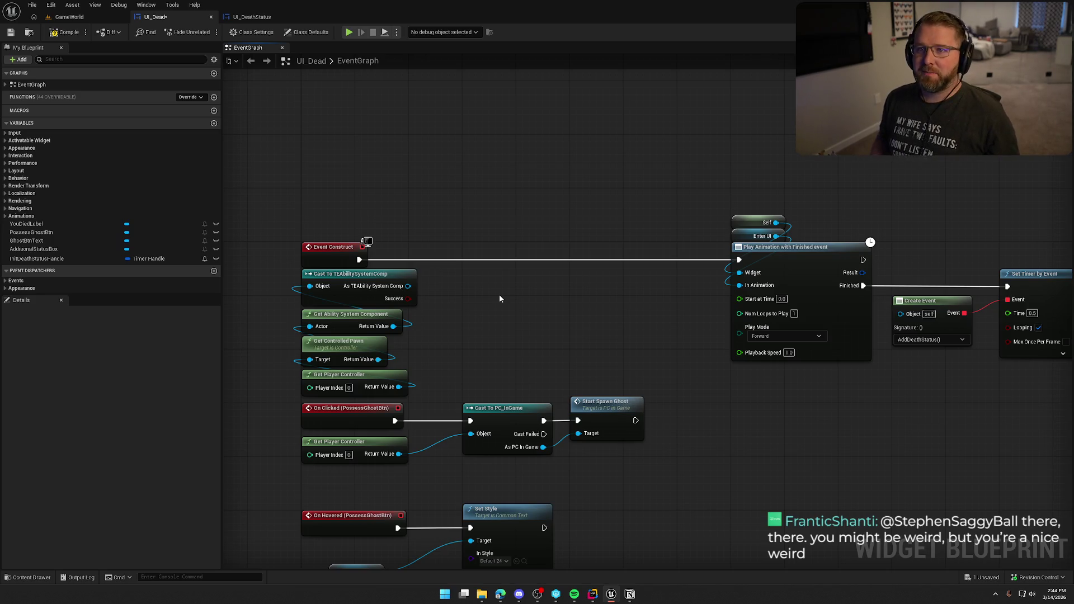
Step: Add a Death Reason Tag getter reading from the cast's TEAbilitySystemComp output
left_click_drag(500, 298, 476, 275)
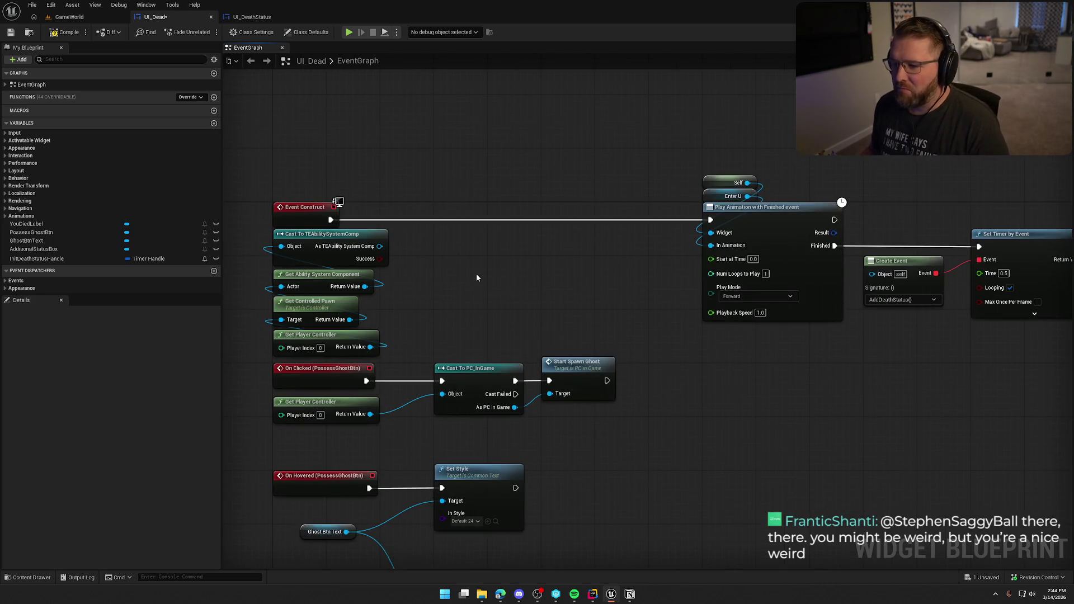
mouse_move(379, 246)
left_mouse_down()
mouse_move(425, 252)
mouse_move(437, 237)
left_mouse_up()
type("death reason")
key("Return")
left_click(458, 275)
left_click_drag(457, 274, 501, 256)
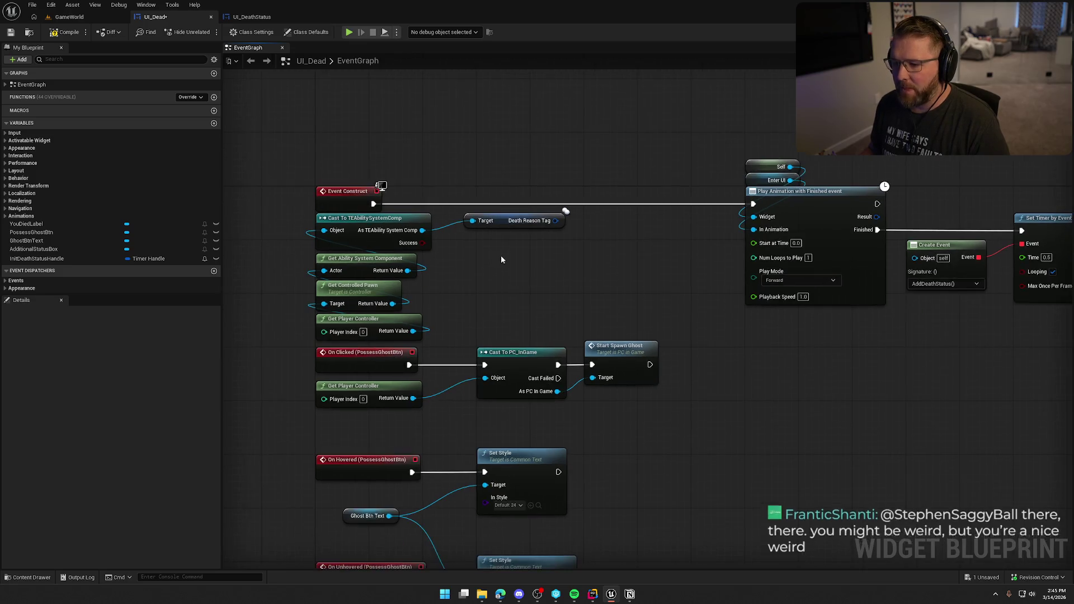
Step: Create a DeathReasons variable as a Gameplay Tag map with Text values, then compile
left_click(214, 123)
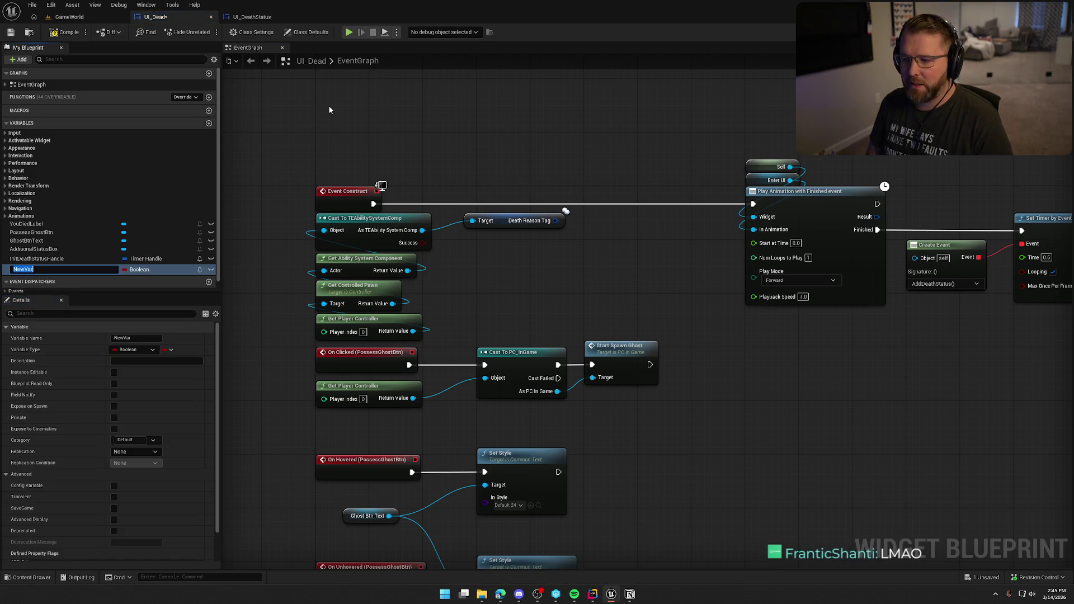
type("DeathReasons")
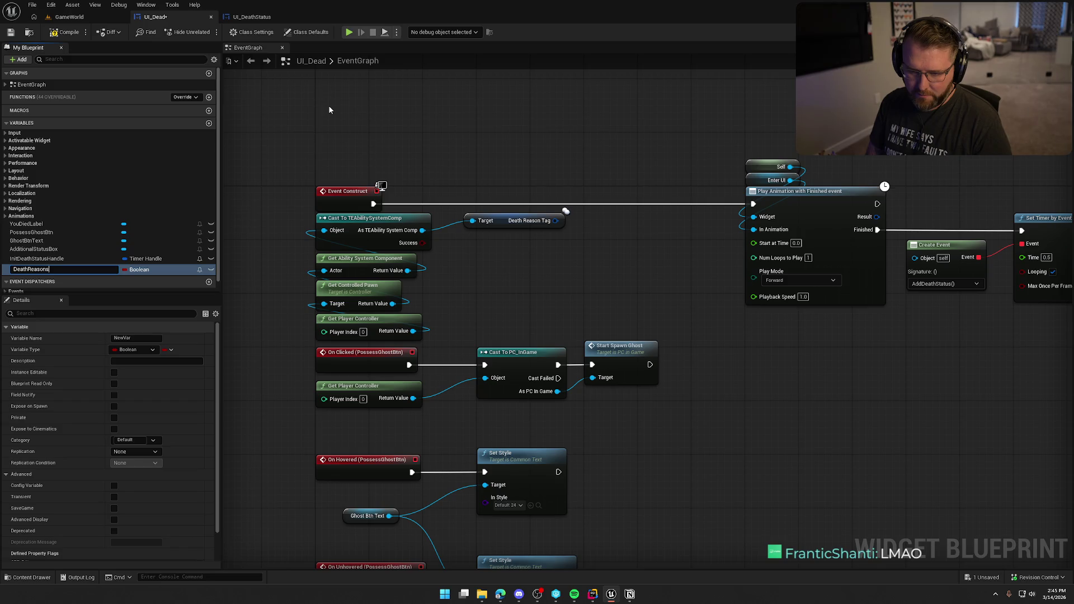
key("Return")
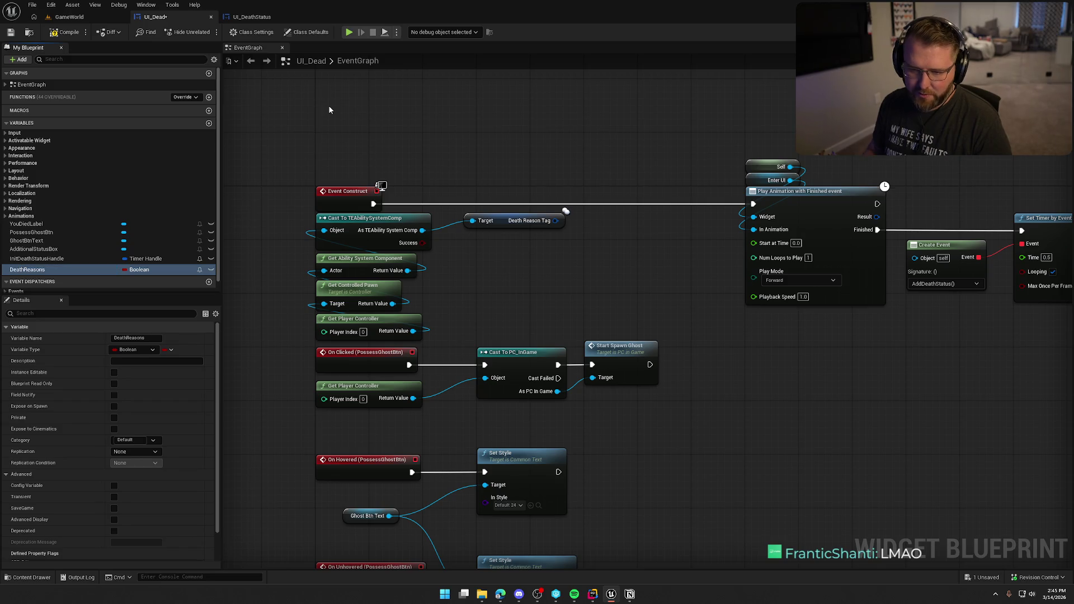
left_click(141, 271)
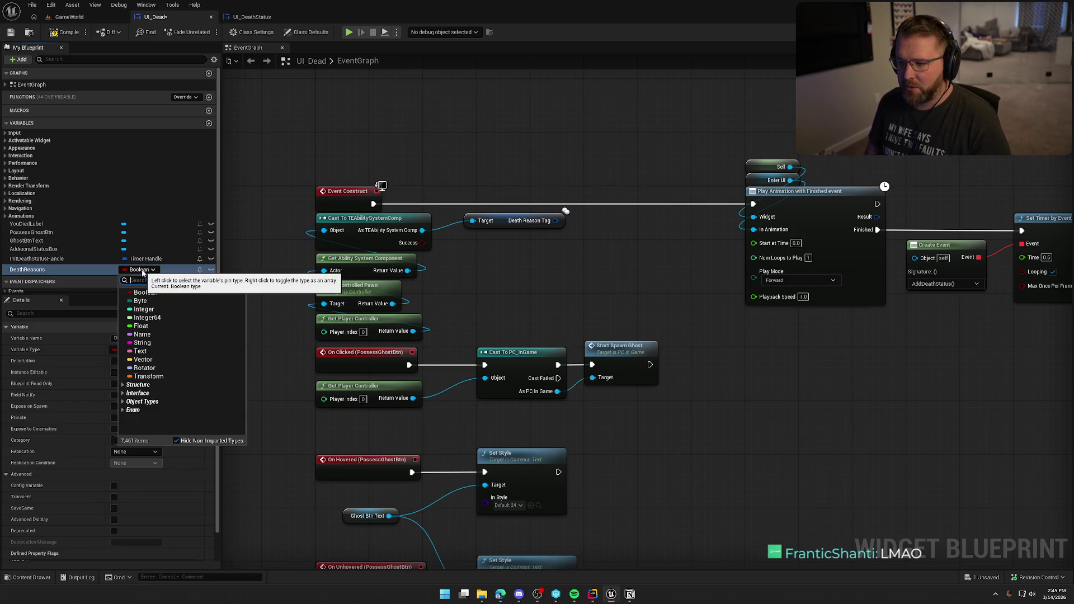
type("Gameplay")
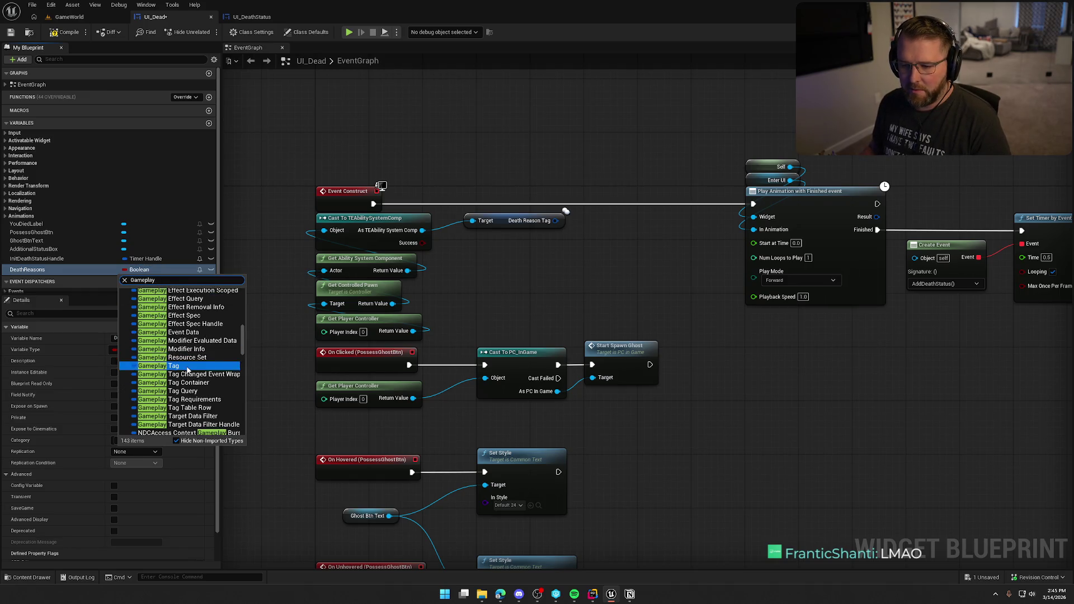
left_click(184, 364)
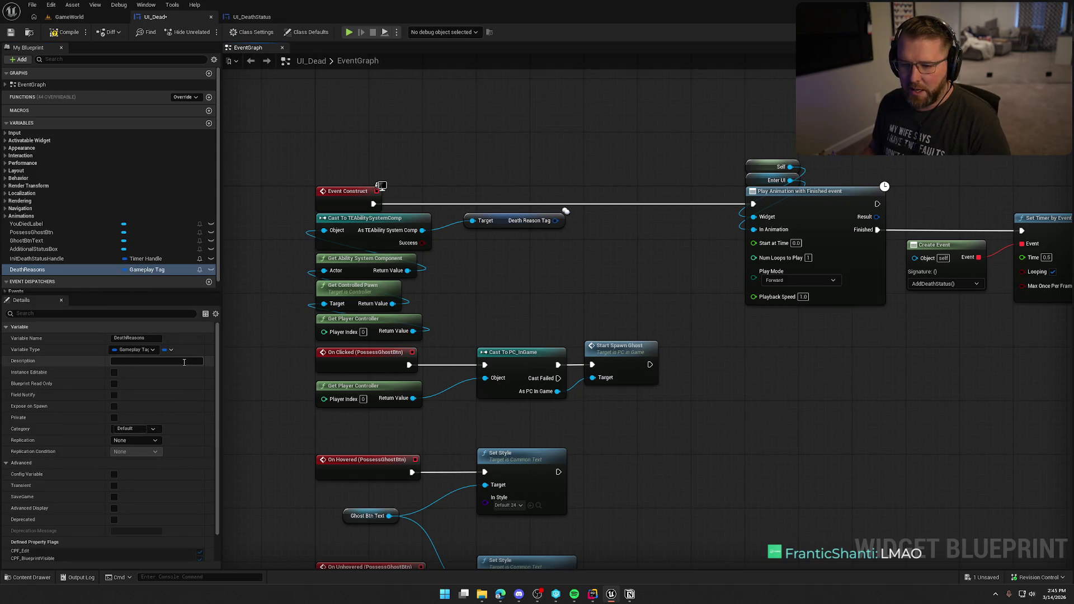
left_click(169, 350)
left_click(156, 397)
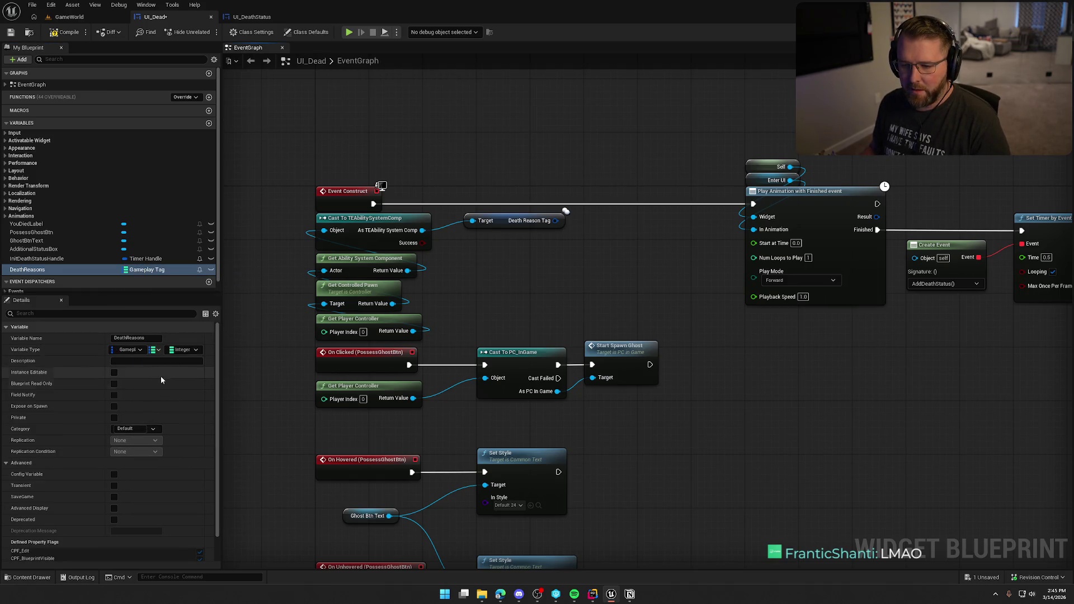
left_click(180, 352)
type("Te")
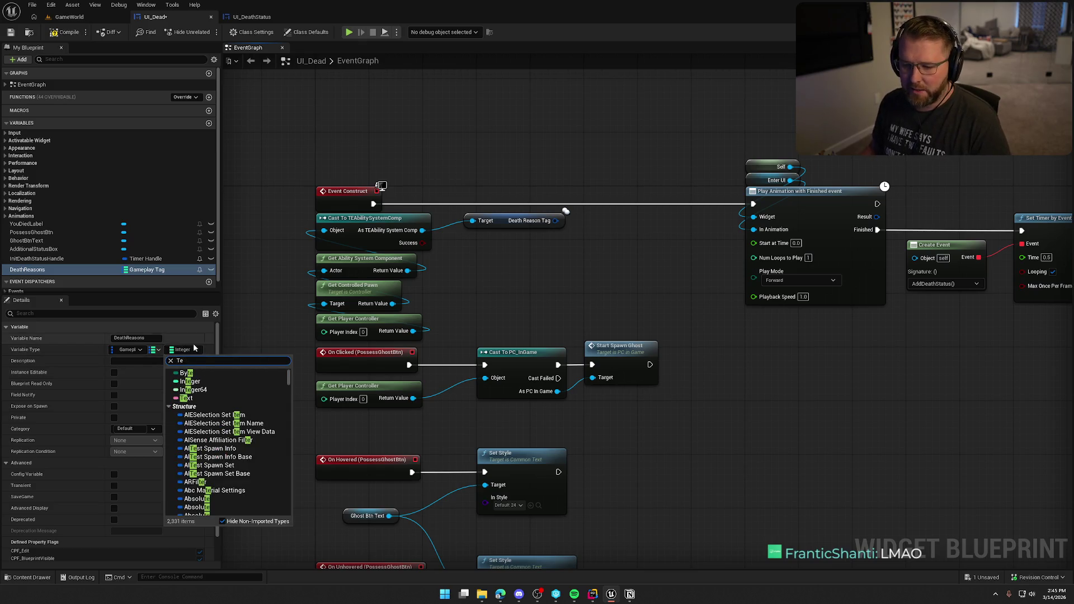
left_click(187, 398)
left_click(55, 34)
Step: Add a DeathReasons map element keyed to Player.Death.AnimalAttack.Bear and type its value 'Mauled by bear'
scroll(129, 371, "down", 3)
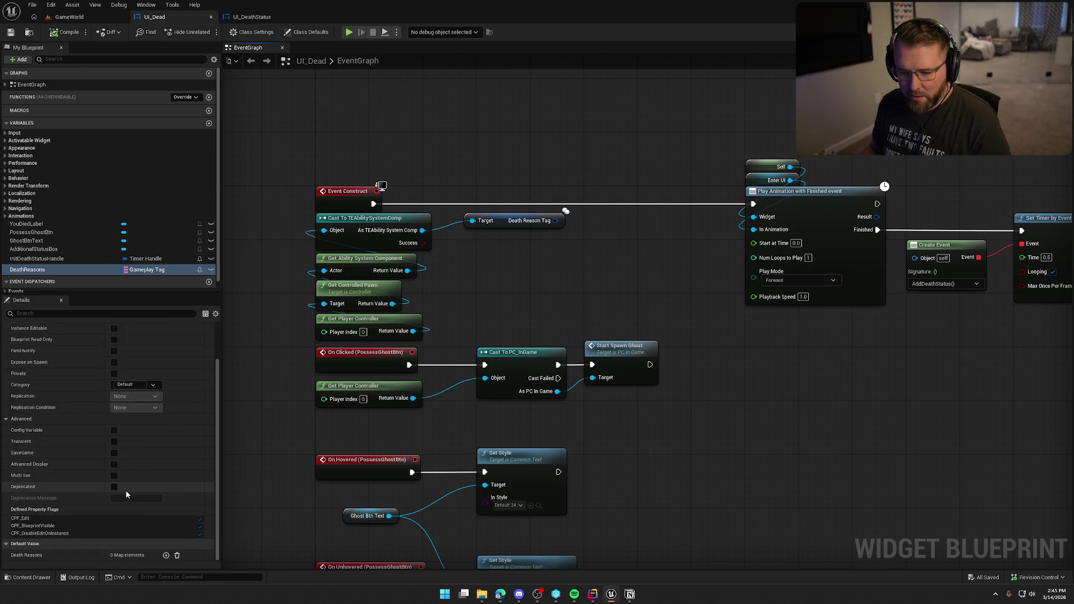
left_click(165, 556)
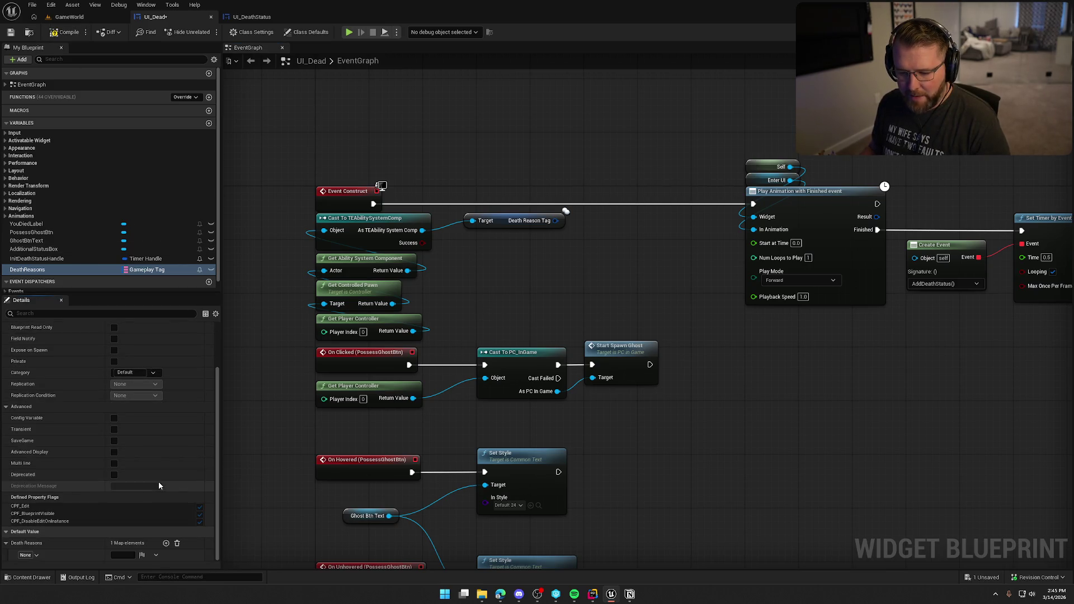
left_click(25, 555)
type("death")
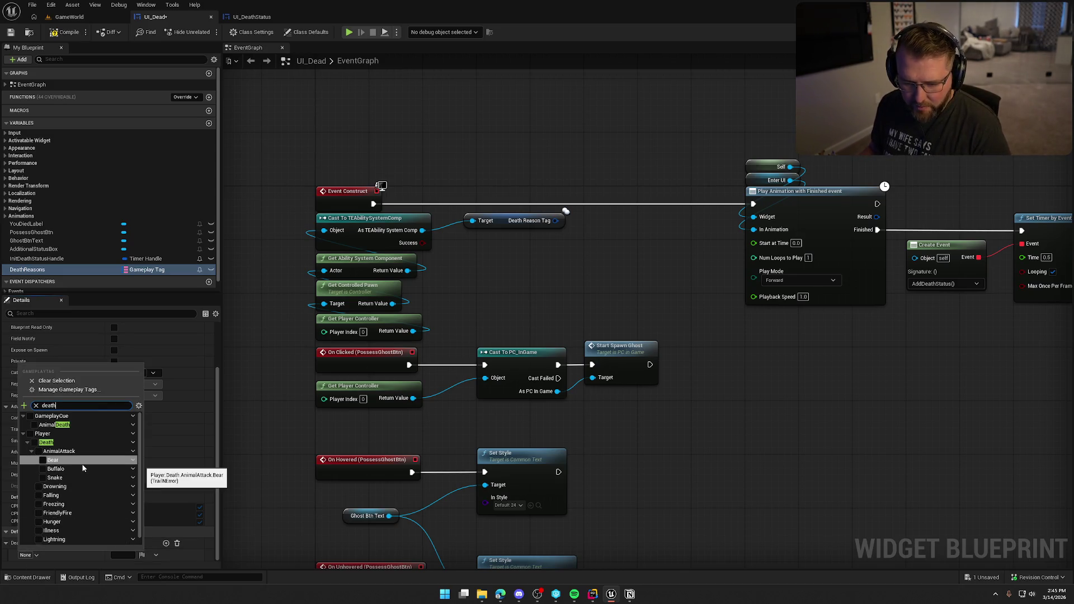
scroll(34, 472, "down", 1)
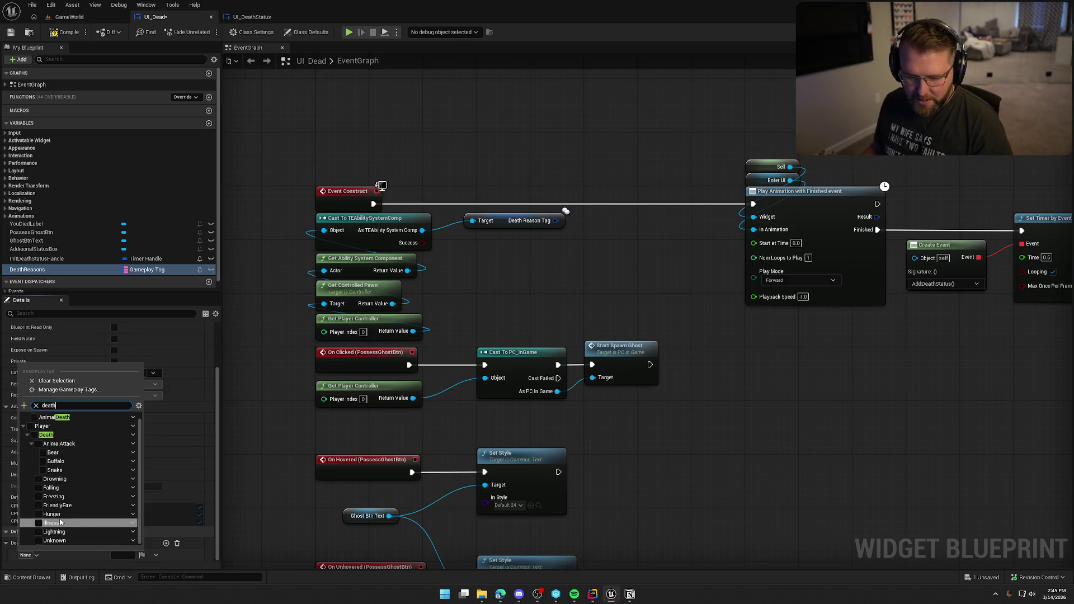
left_click(42, 453)
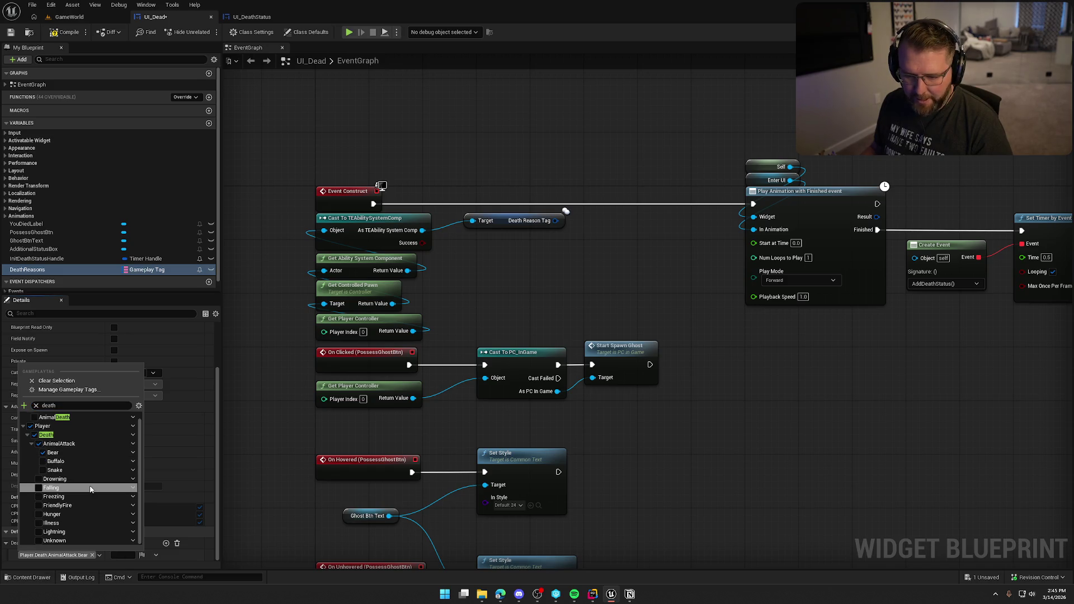
left_click(122, 555)
type("Mau")
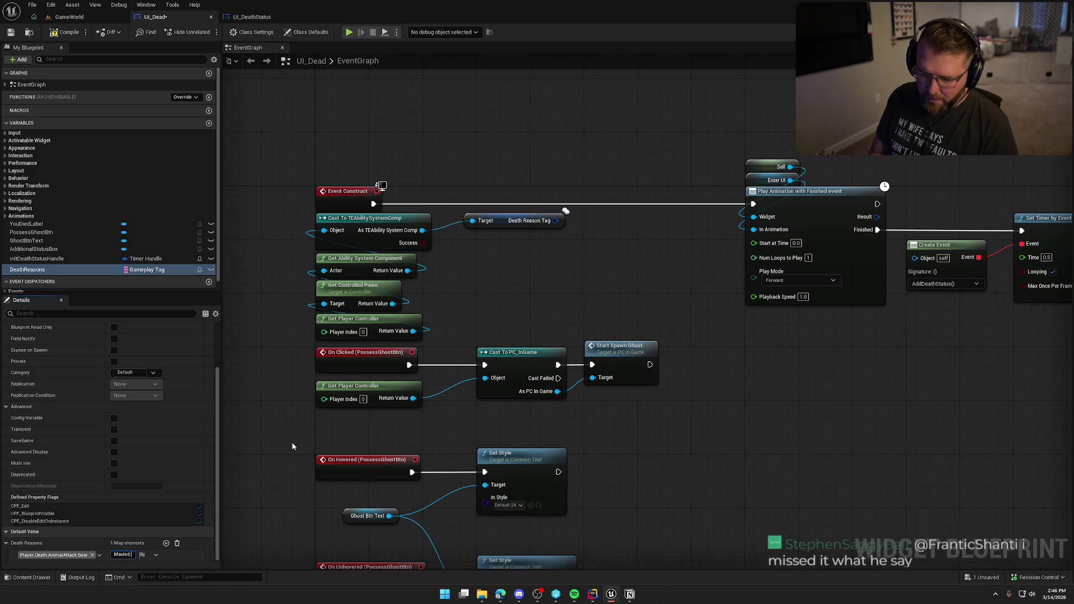
type("led by bear")
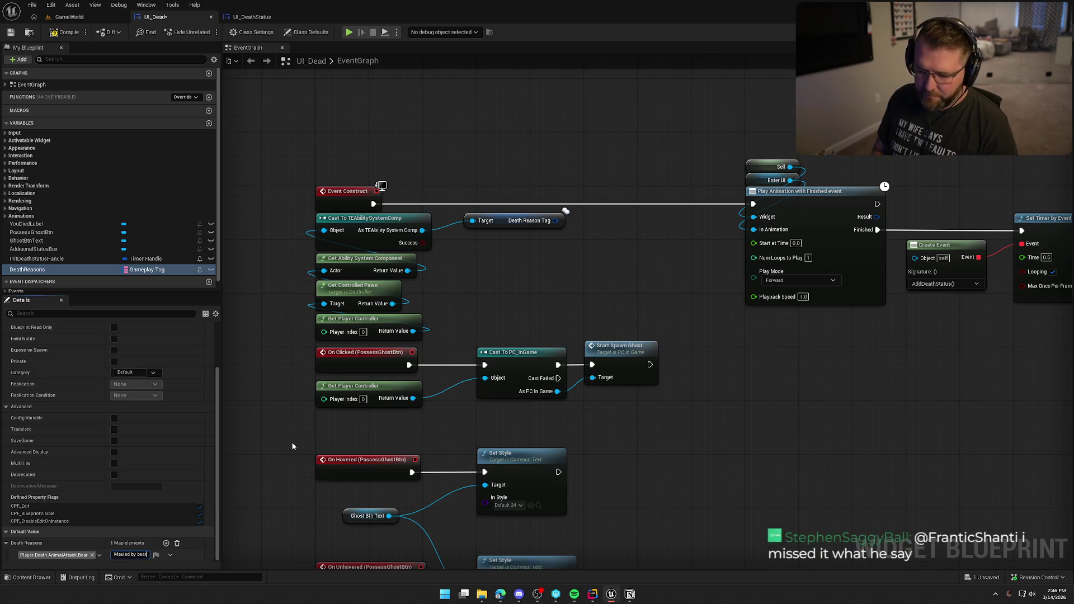
Step: Commit the 'Mauled by bear' text and pan the event graph to see more nodes
key("Return")
left_click_drag(567, 300, 583, 205)
left_click_drag(515, 226, 501, 256)
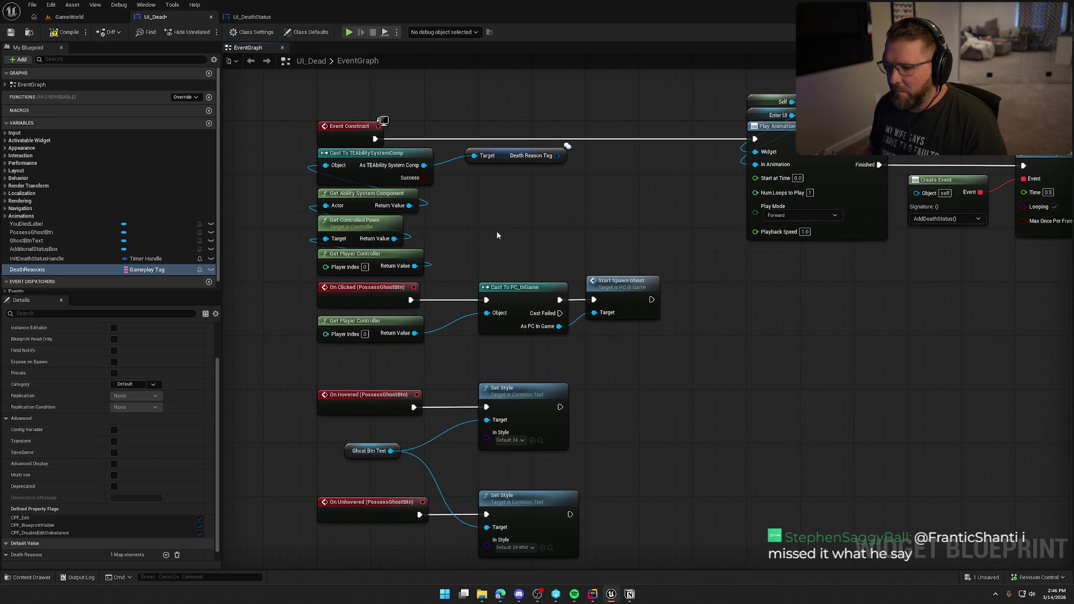
scroll(516, 229, "down", 2)
mouse_move(621, 420)
left_mouse_down()
mouse_move(445, 235)
mouse_move(344, 190)
mouse_move(337, 153)
left_mouse_up()
Step: Bring Event Construct and Play Animation into view, check the You Died! label in Designer, return to Graph
left_click_drag(591, 289, 574, 452)
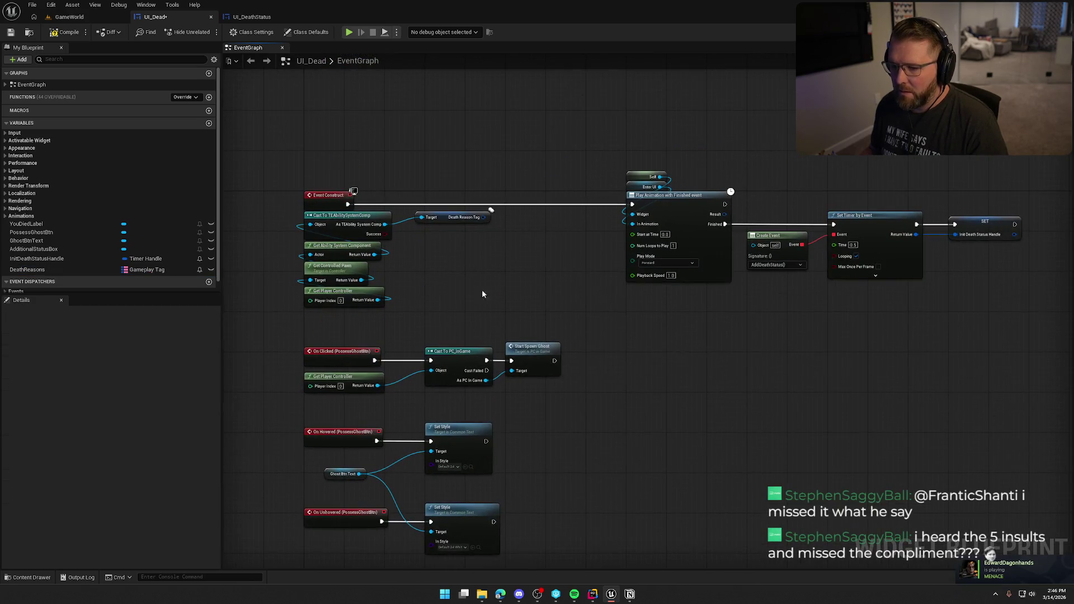
left_click(1041, 32)
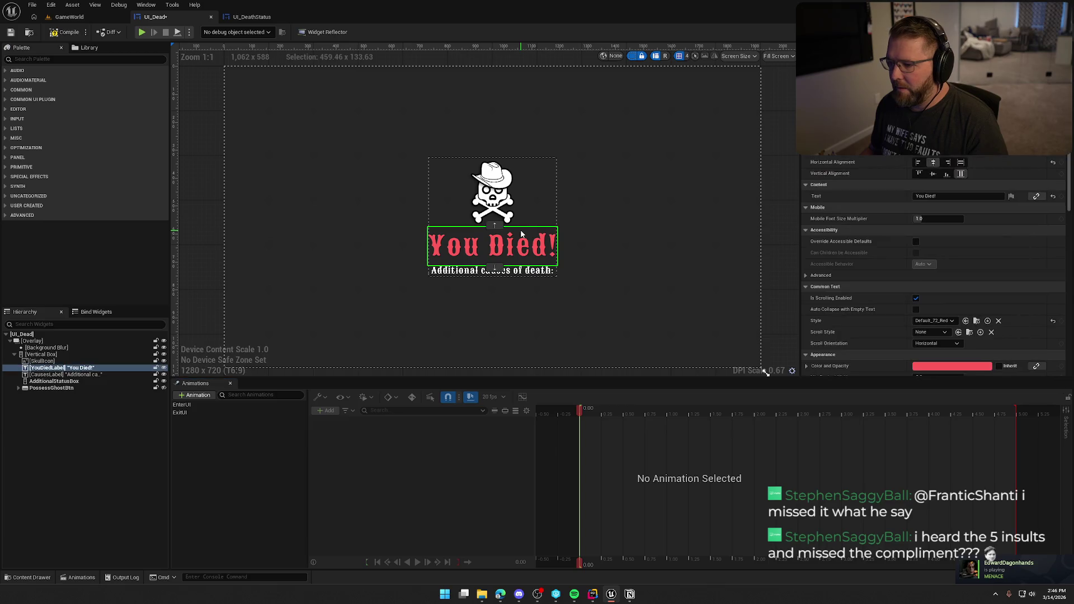
left_click(1040, 31)
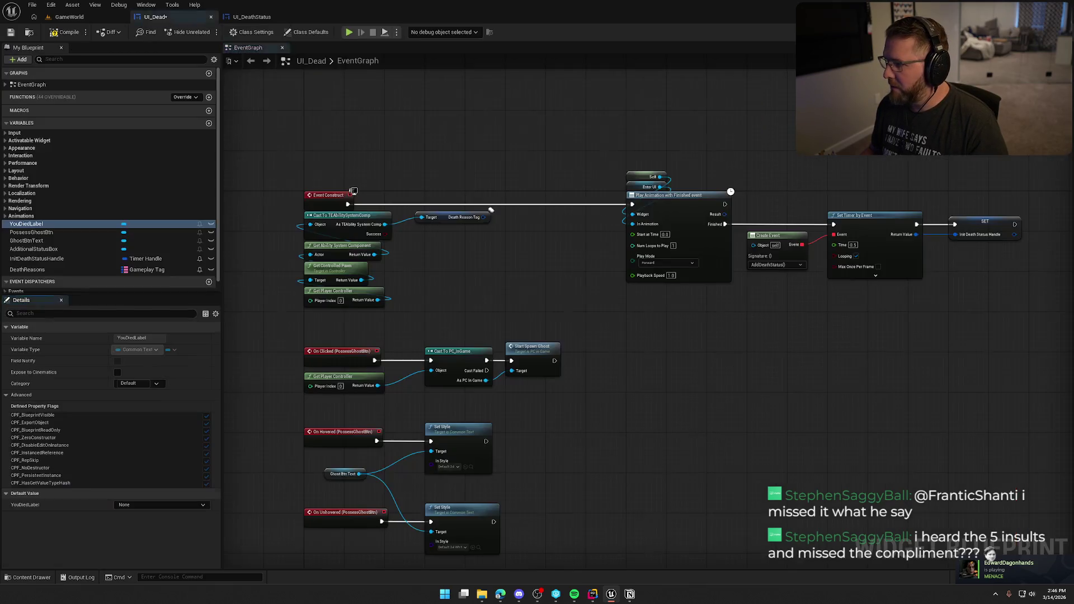
Step: Add a YouDiedLabel SetText (Text) node wired between Event Construct and Play Animation
mouse_move(25, 224)
left_mouse_down()
mouse_move(437, 138)
mouse_move(501, 155)
left_mouse_up()
type("set text")
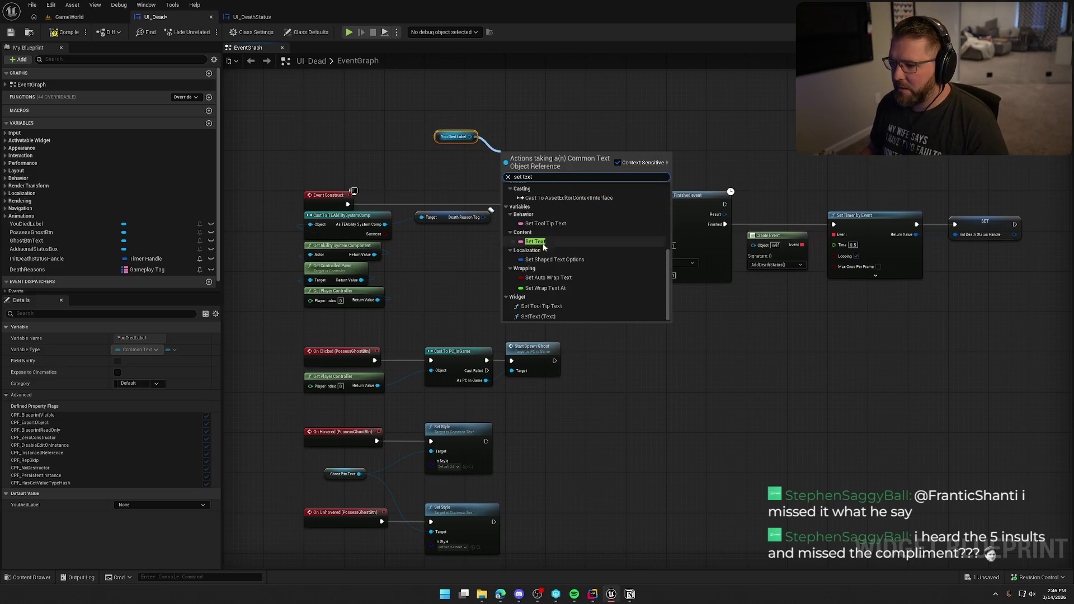
left_click(507, 317)
left_click_drag(508, 170, 348, 204)
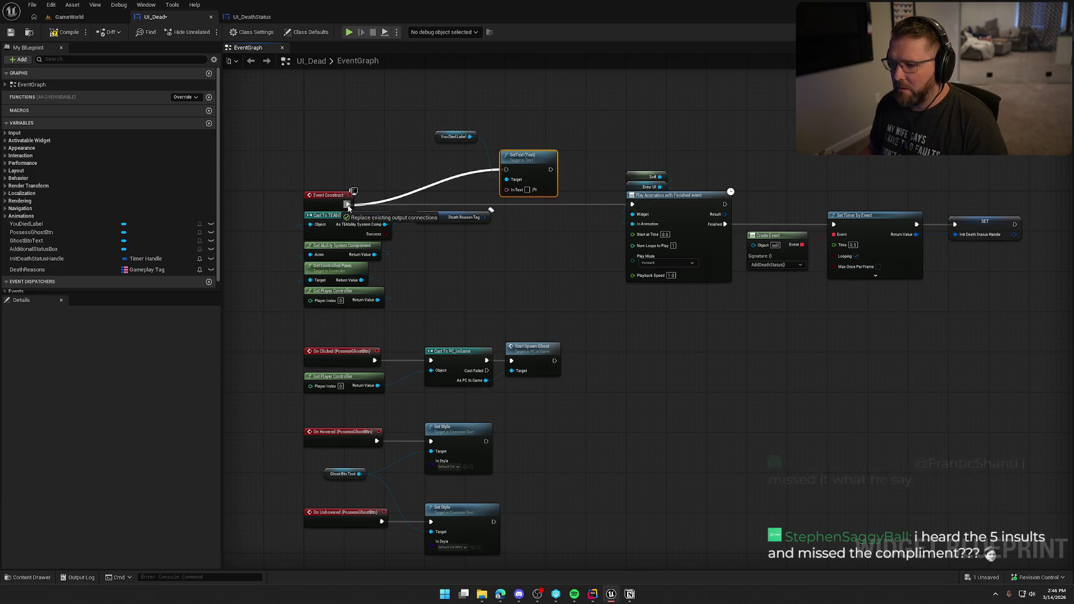
left_click_drag(536, 160, 541, 195)
left_click(456, 146)
mouse_move(445, 136)
left_mouse_down()
mouse_move(520, 181)
mouse_move(612, 163)
left_mouse_up()
left_click(518, 160)
scroll(518, 160, "up", 2)
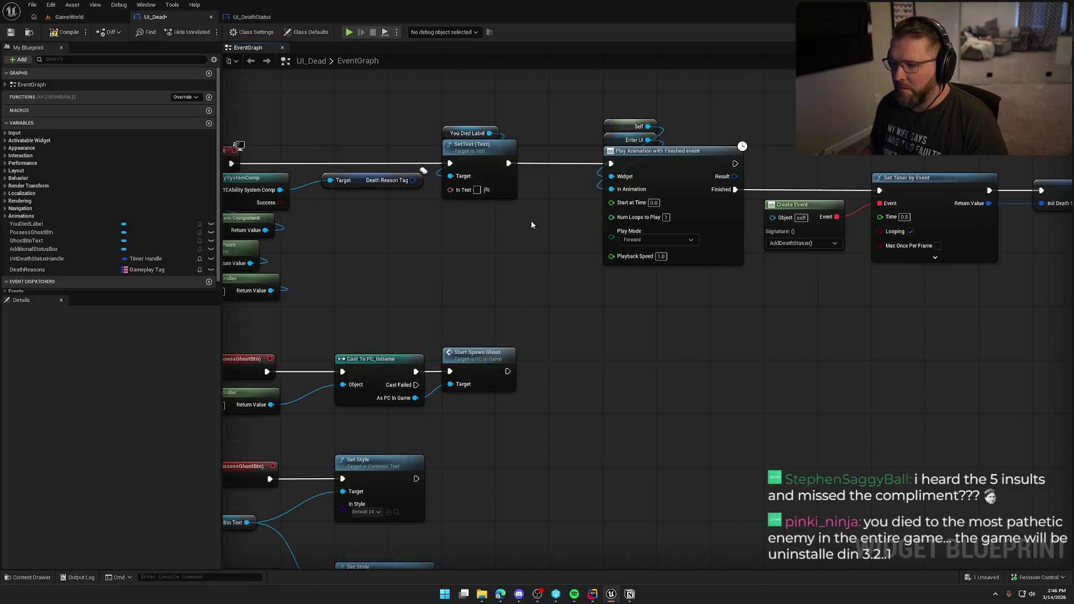
left_click_drag(509, 171, 499, 210)
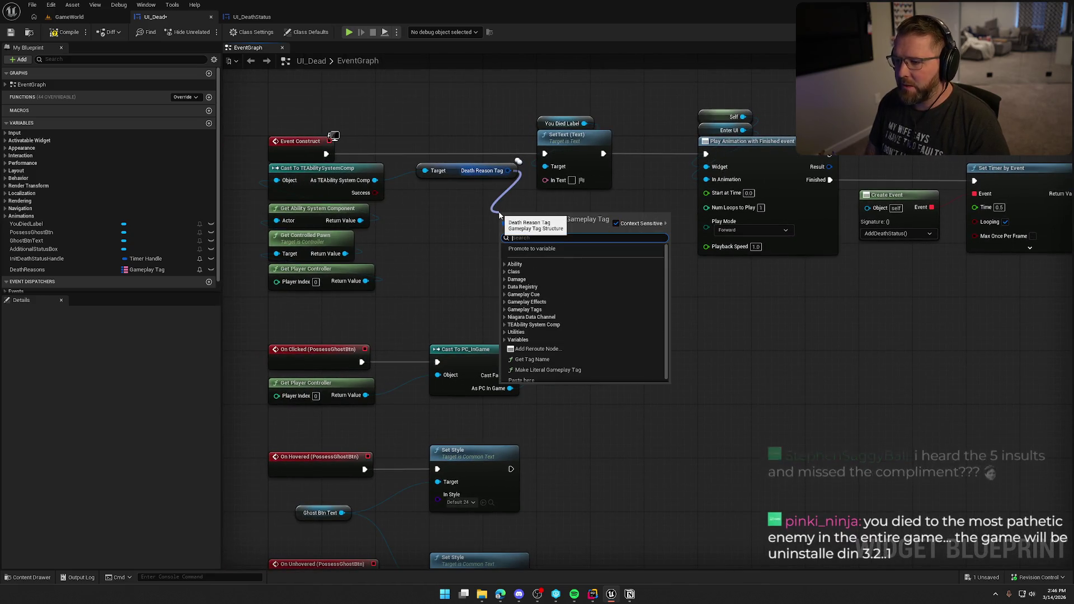
Step: Add a Get DeathReasons node and a Map Find node from it
mouse_move(28, 270)
left_mouse_down()
mouse_move(535, 242)
mouse_move(506, 166)
mouse_move(445, 224)
left_mouse_up()
left_click(567, 262)
type("find")
key("Return")
Step: Arrange the Death Reason Tag and Death Reasons nodes beside the Find node
mouse_move(600, 253)
left_mouse_down()
mouse_move(567, 251)
mouse_move(561, 208)
mouse_move(593, 225)
mouse_move(546, 179)
left_mouse_up()
left_click_drag(551, 228, 565, 208)
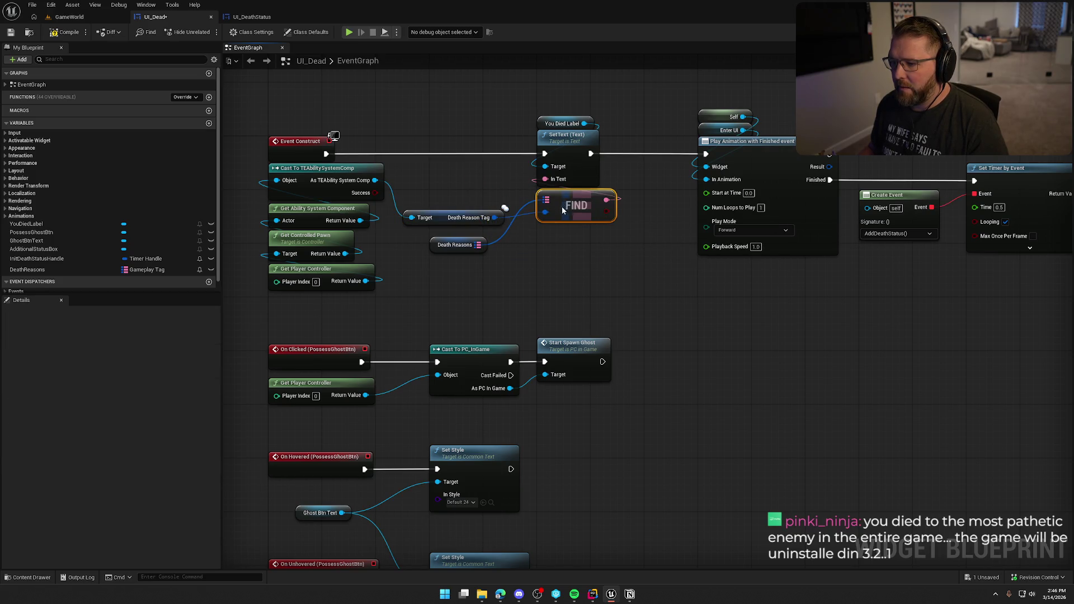
mouse_move(438, 247)
left_mouse_down()
mouse_move(436, 190)
mouse_move(457, 218)
mouse_move(474, 219)
left_mouse_up()
left_click(485, 247)
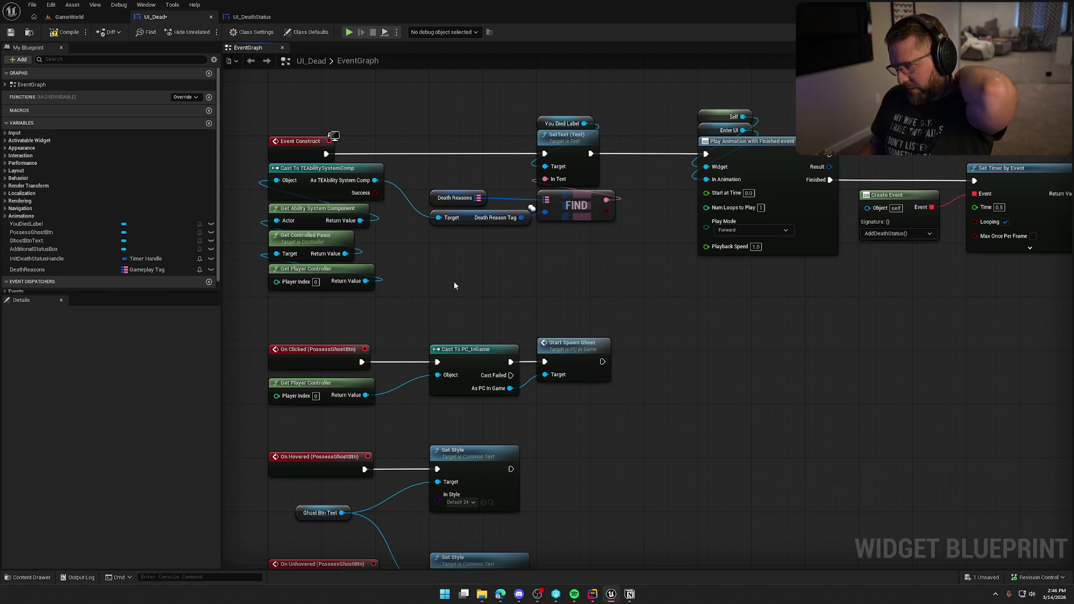
Step: Save the UI_Dead blueprint with Ctrl+S and switch over to Rider
key("ctrl+s")
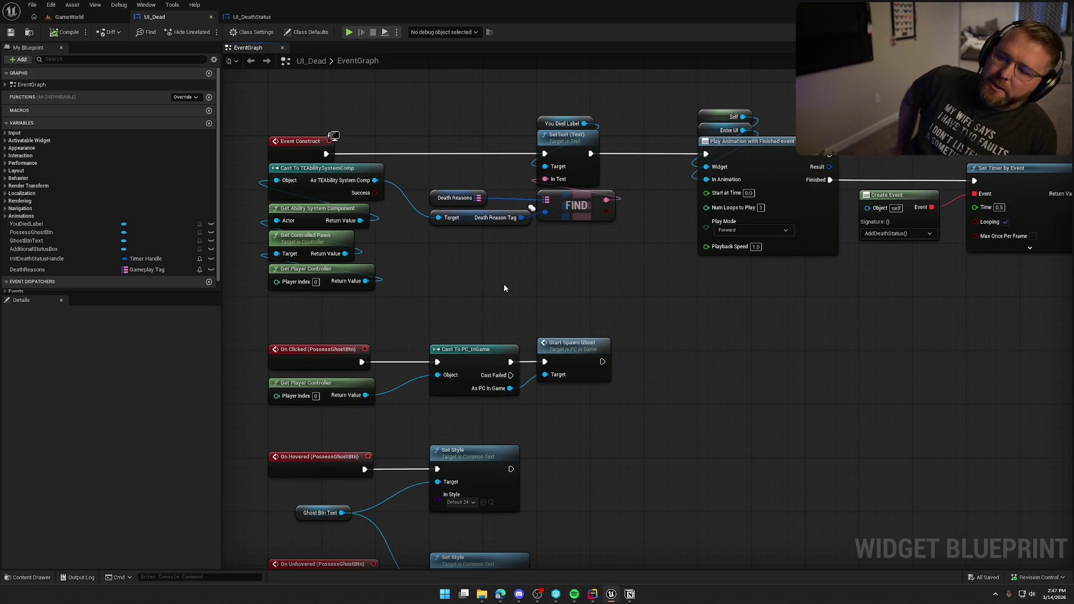
mouse_move(458, 280)
left_mouse_down()
mouse_move(492, 123)
mouse_move(448, 303)
left_mouse_up()
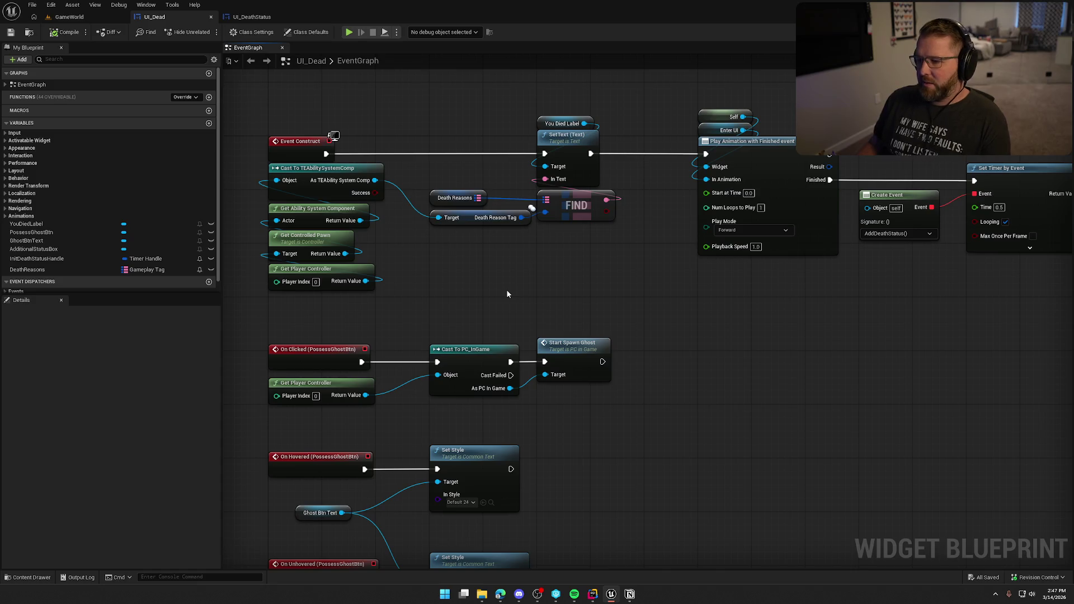
left_click_drag(415, 264, 458, 236)
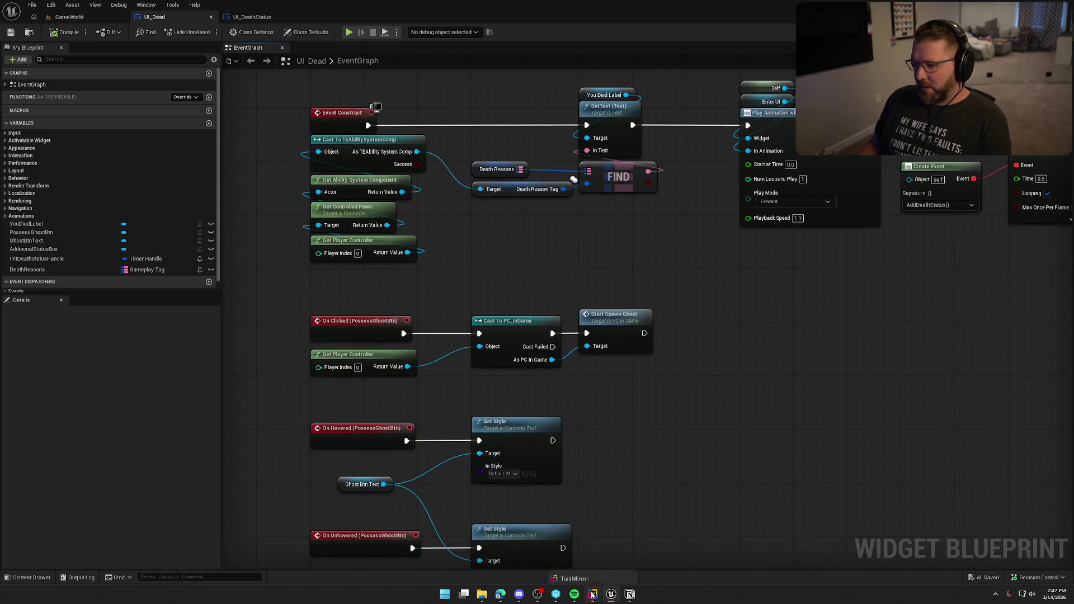
left_click(593, 594)
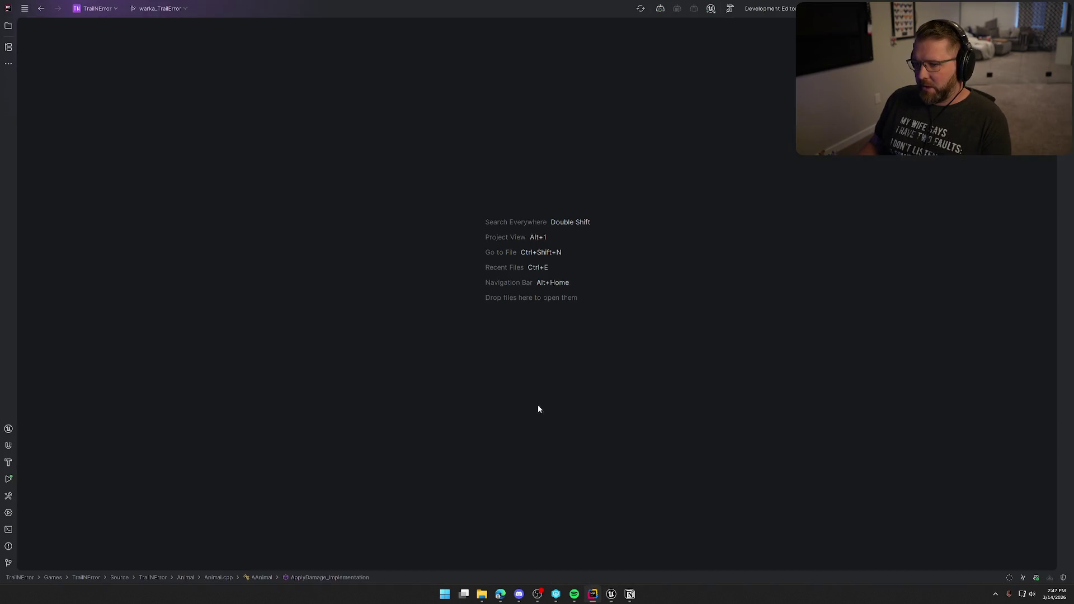
Step: Open TEAbilitySystemComp.h and TEAbilitySystemComp.cpp from the GAS folder side by side
left_click(9, 26)
left_click(65, 163)
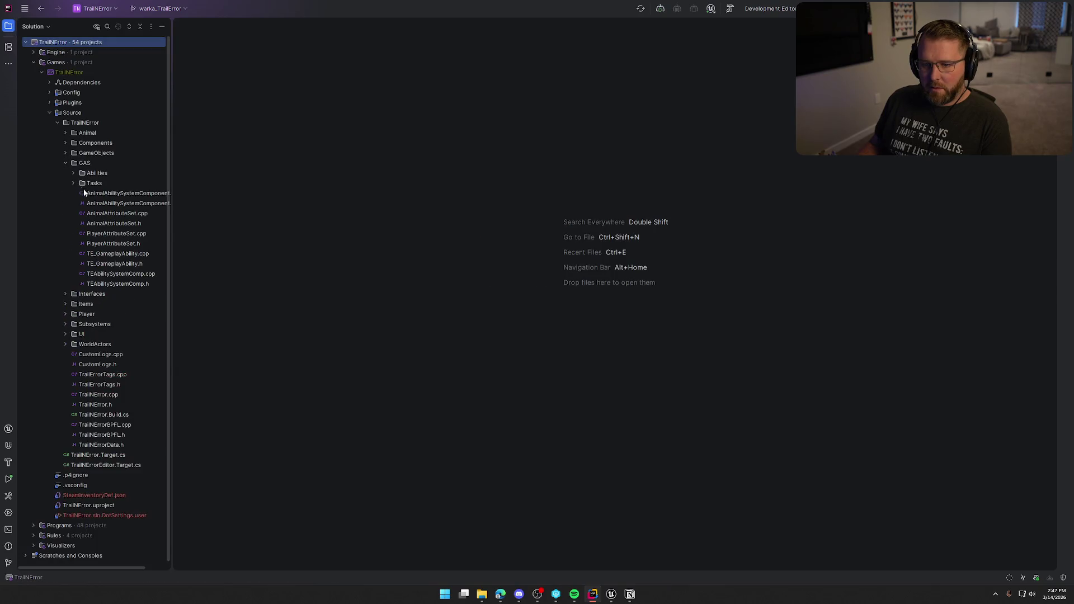
double_click(128, 284)
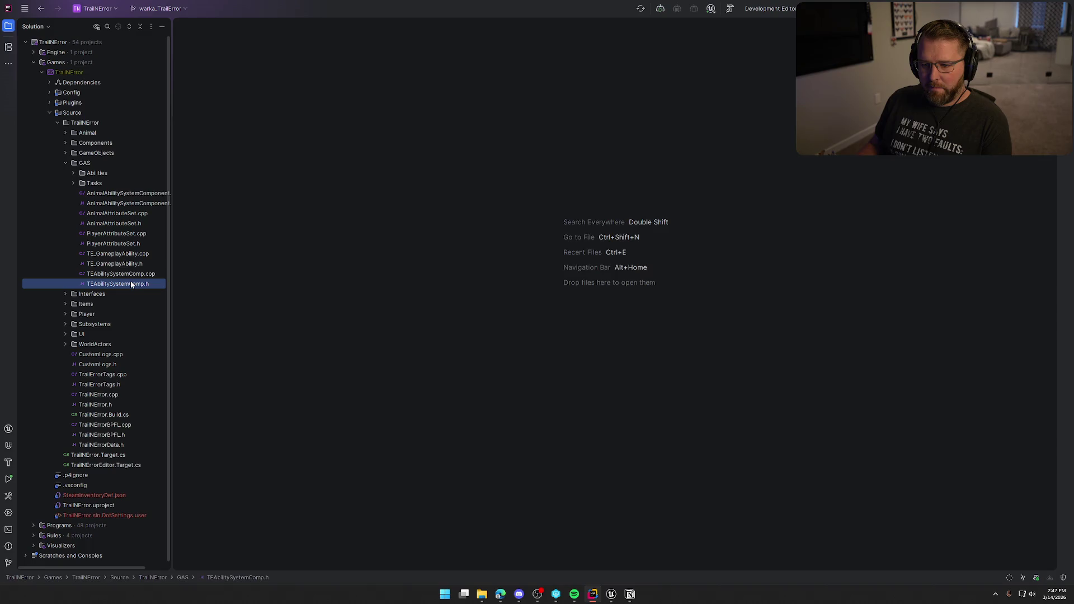
double_click(120, 274)
left_click(9, 27)
mouse_move(148, 26)
left_mouse_down()
mouse_move(312, 120)
mouse_move(889, 193)
left_mouse_up()
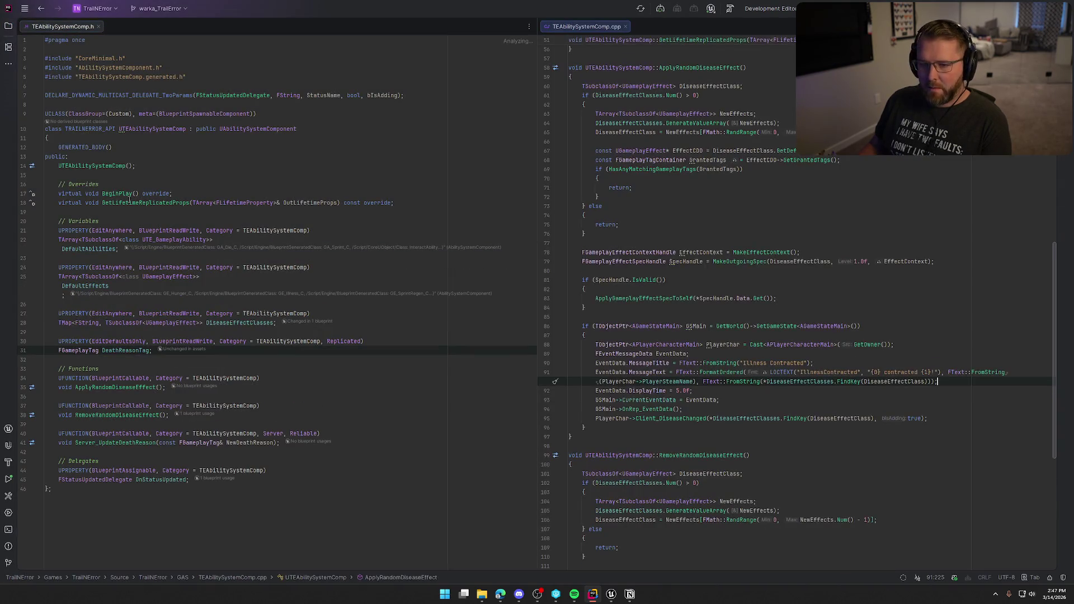
Step: Add 'DeathReasonTag = Player_Death_Unknown;' to the TEAbilitySystemComp constructor
left_click(92, 165, "ctrl")
key("Down")
key("Down")
key("End")
key("Return")
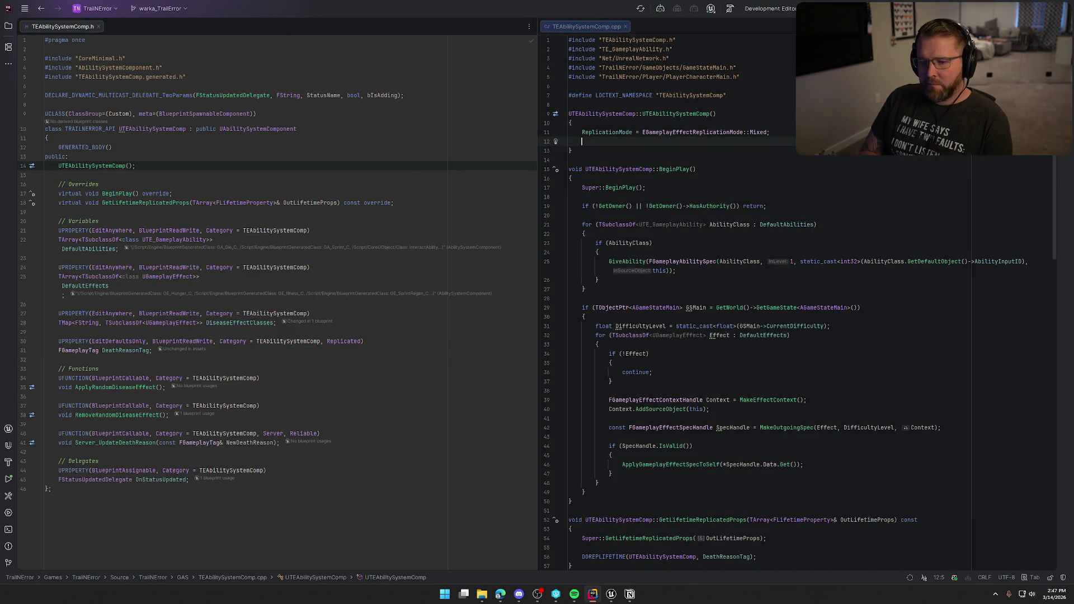
type("Death")
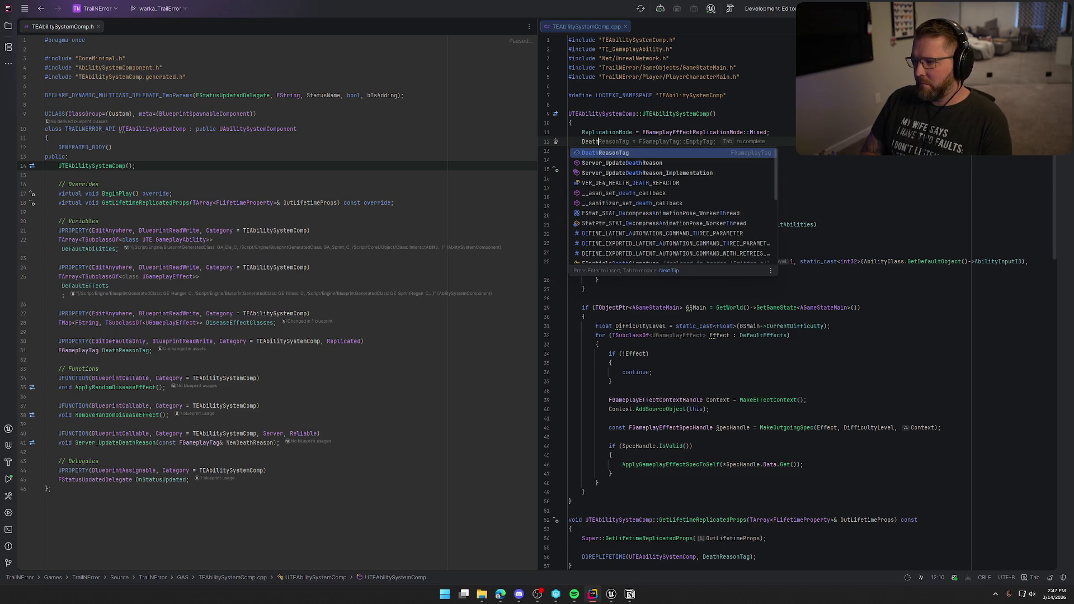
key("Return")
type("= FGameplayTag")
key("BackSpace")
key("BackSpace")
key("BackSpace")
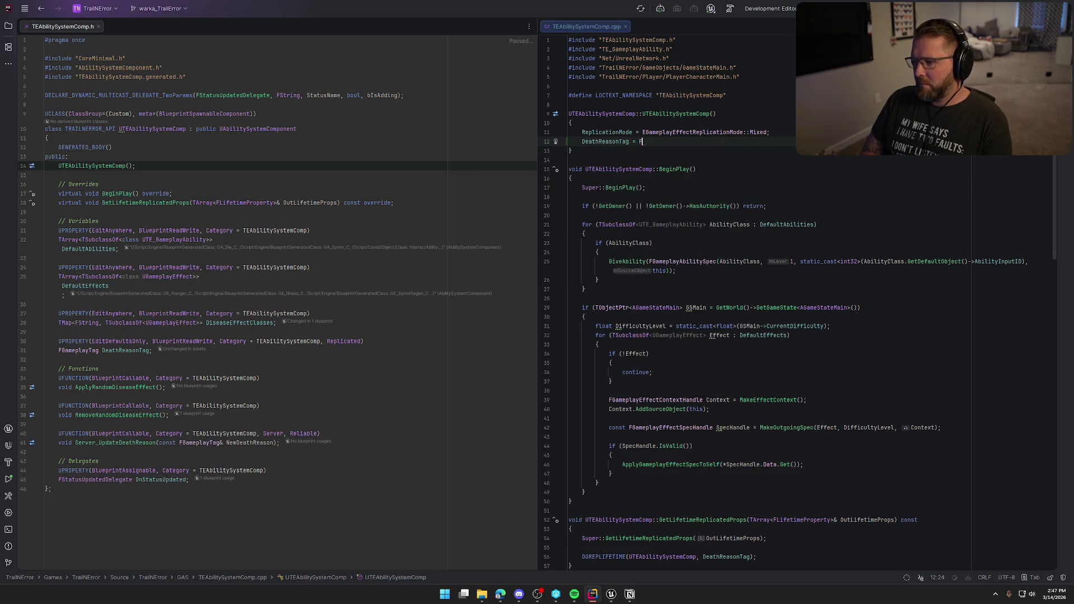
type("Player_Dea")
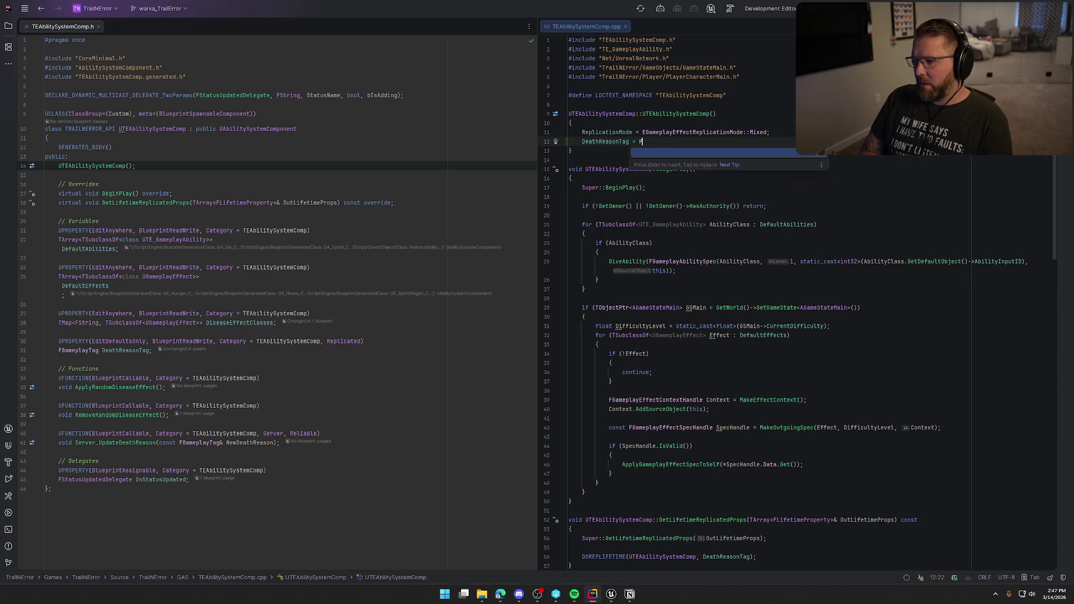
type("th_Un")
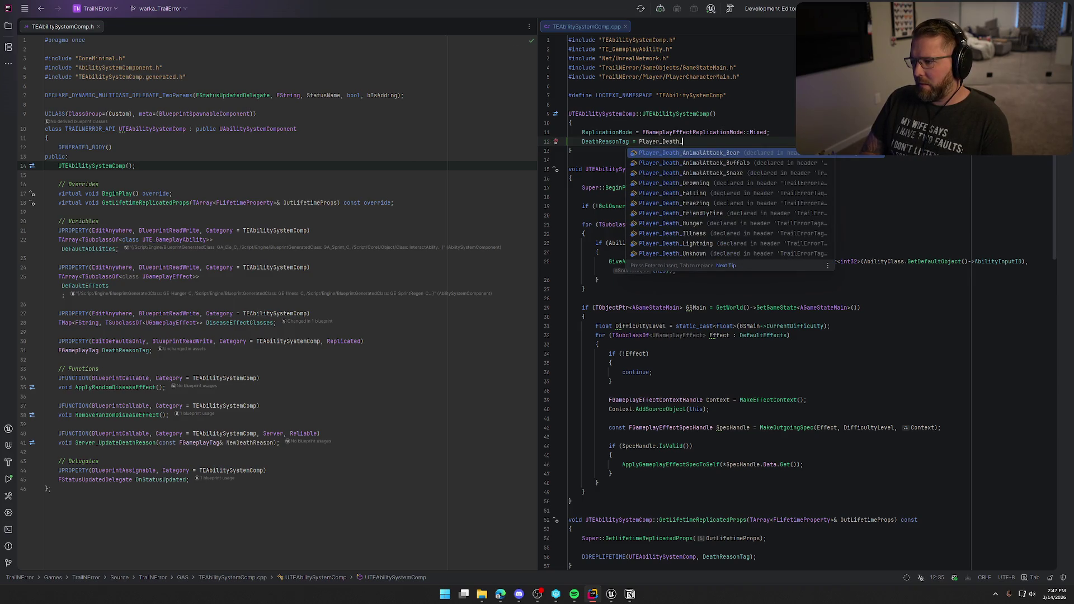
key("Return")
type(";")
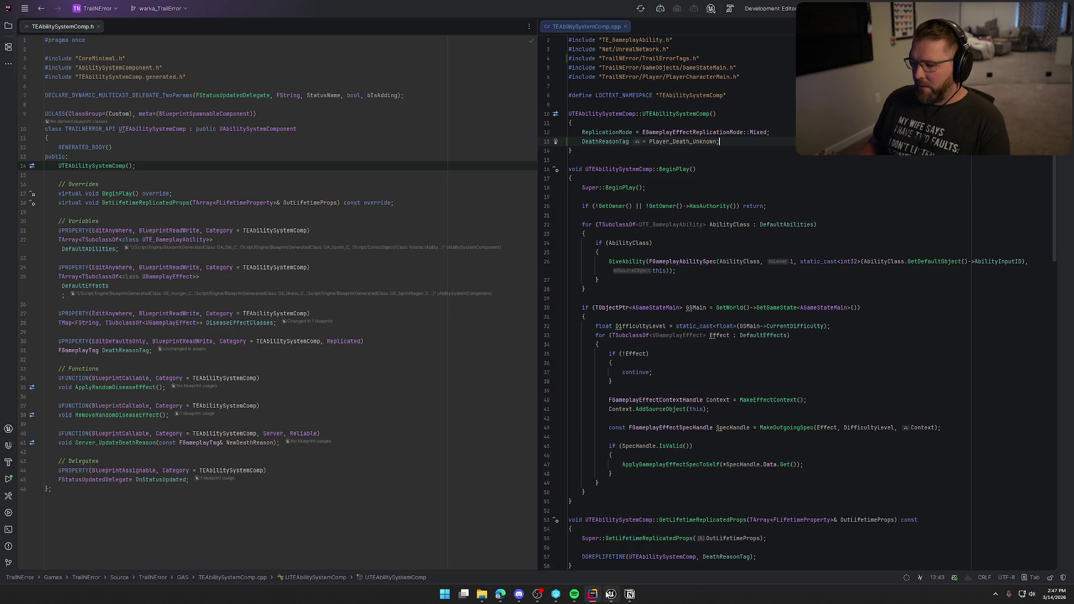
left_click(611, 595)
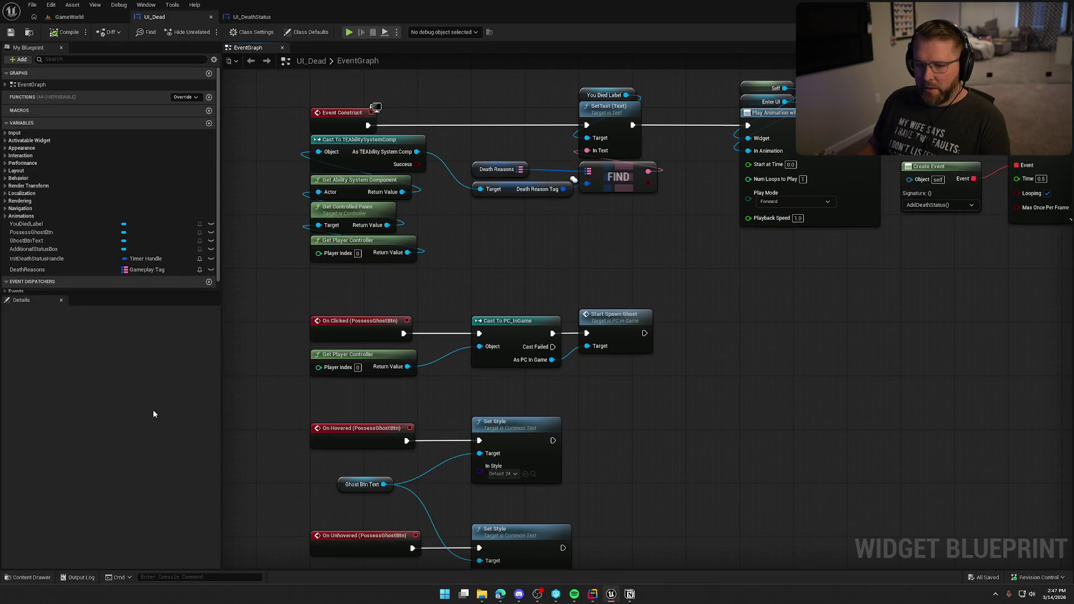
Step: Show the DeathReasons variable's Details and collapse the advanced options
left_click(84, 270)
scroll(112, 448, "down", 5)
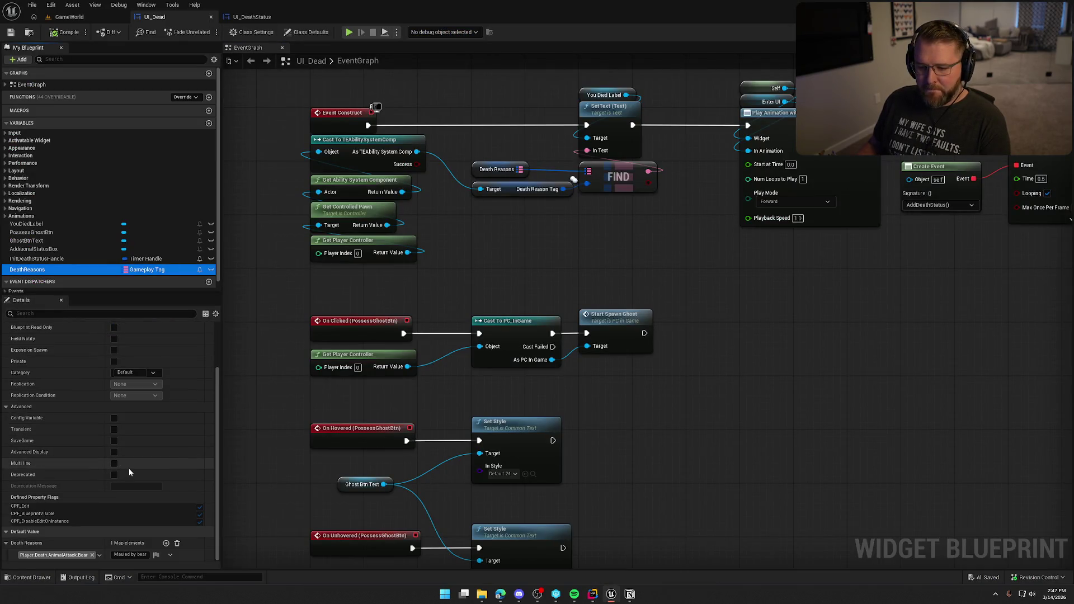
left_click(102, 408)
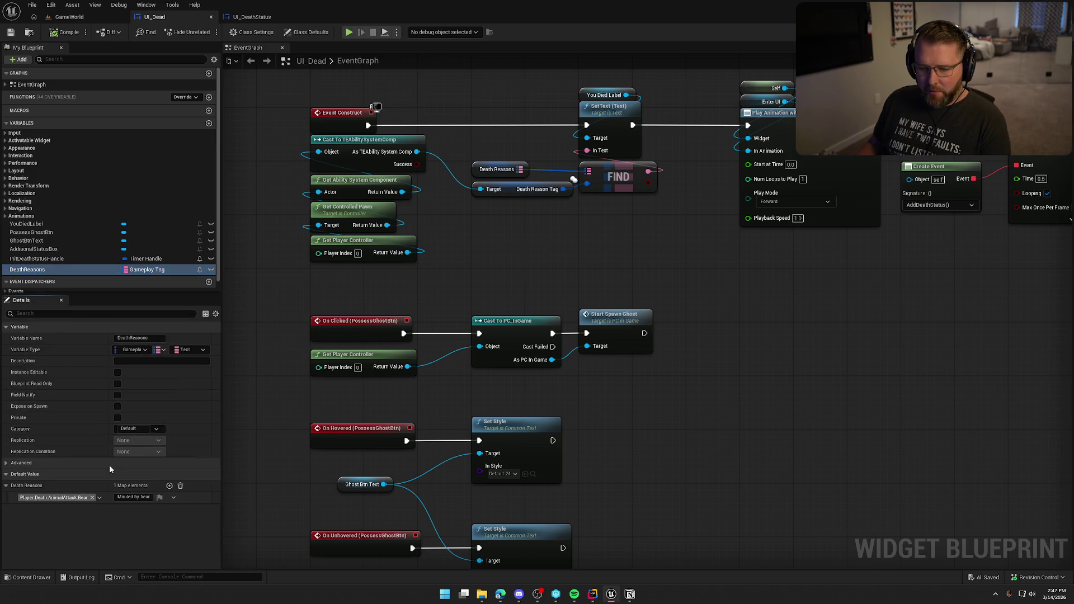
Step: Add a second DeathReasons entry mapping Player.Death.AnimalAttack.Buffalo to 'Trampled by buffalo'
left_click(169, 486)
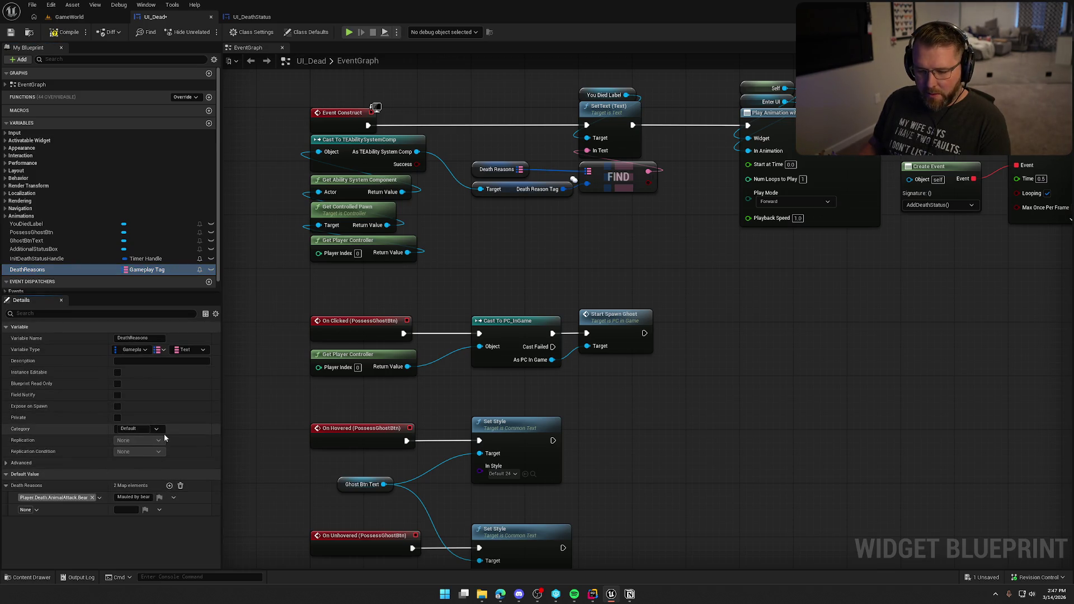
left_click(26, 510)
type("dea")
scroll(78, 431, "down", 5)
left_click(44, 424)
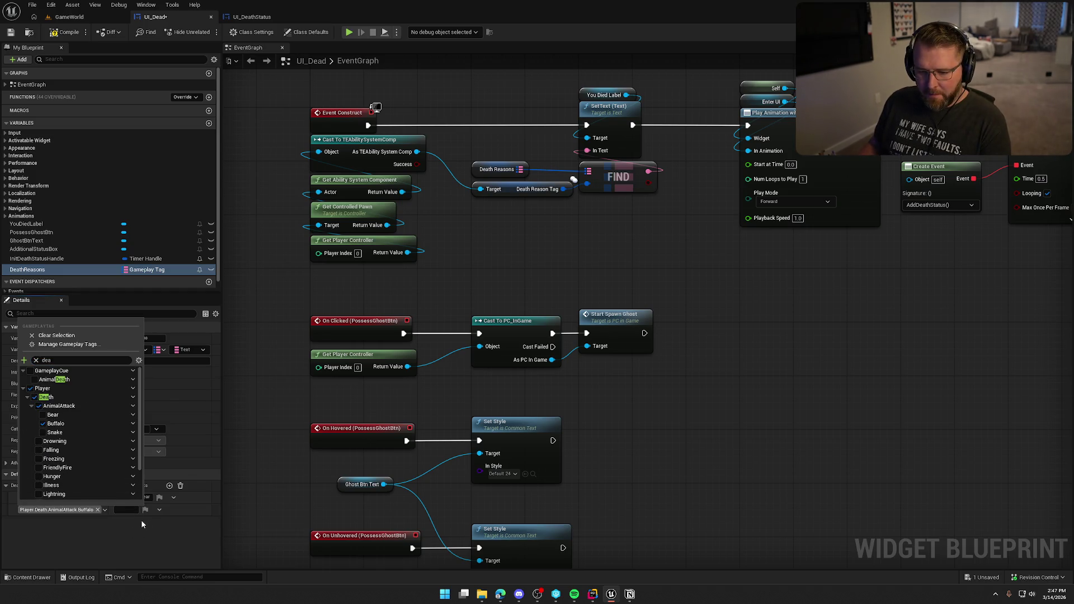
left_click(143, 523)
type("Trample")
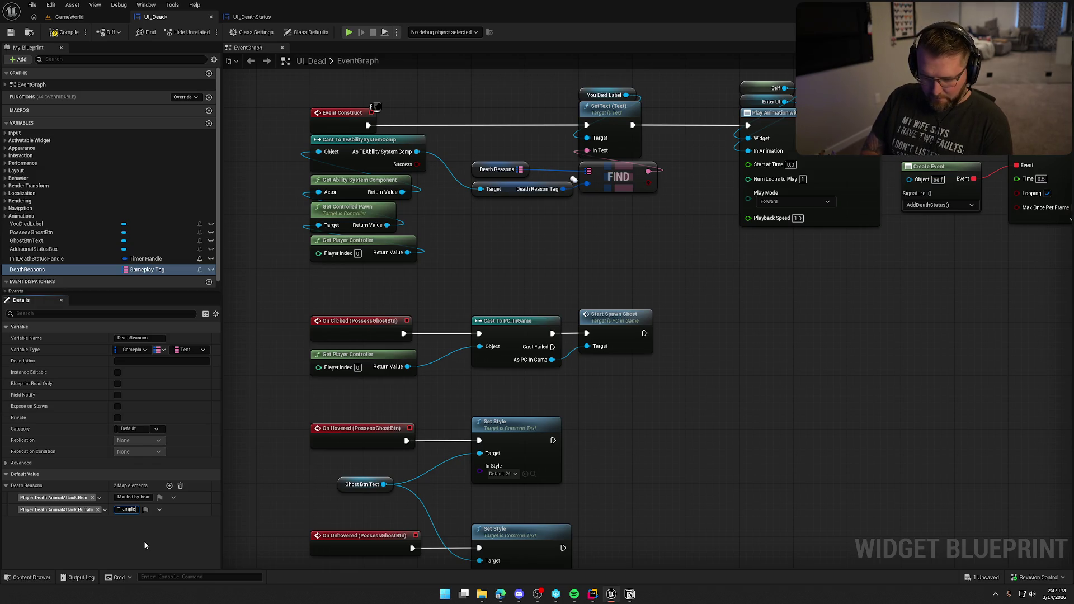
type("d by ")
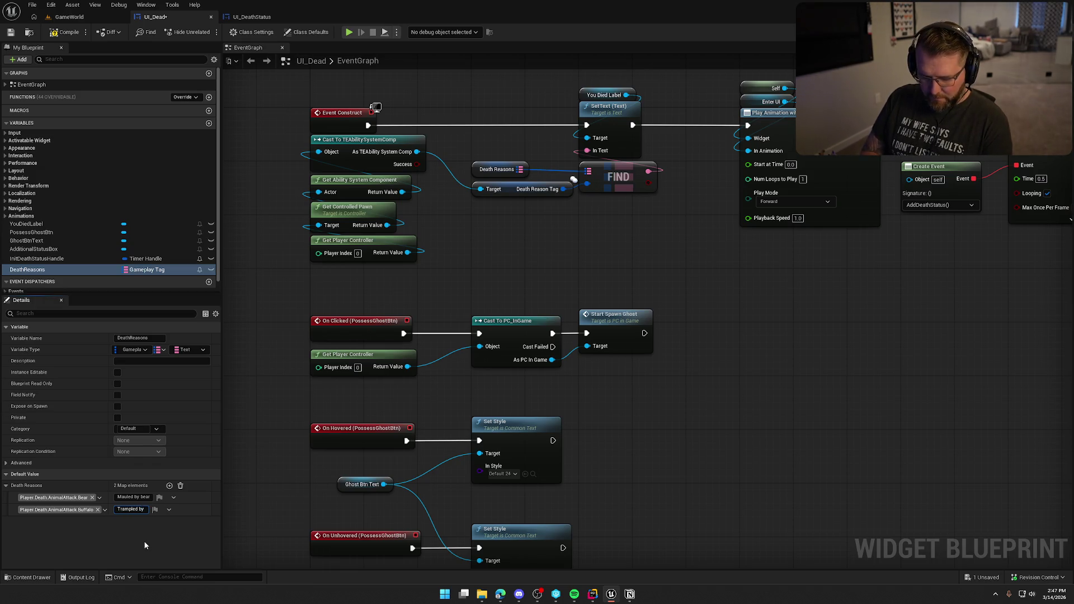
type("buff")
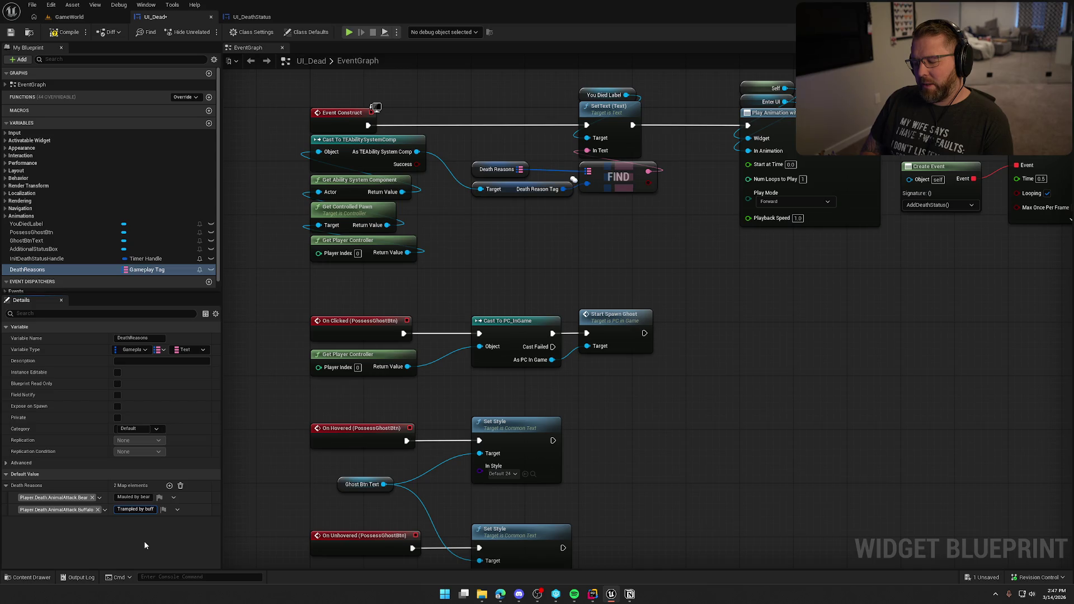
type("alo")
key("Return")
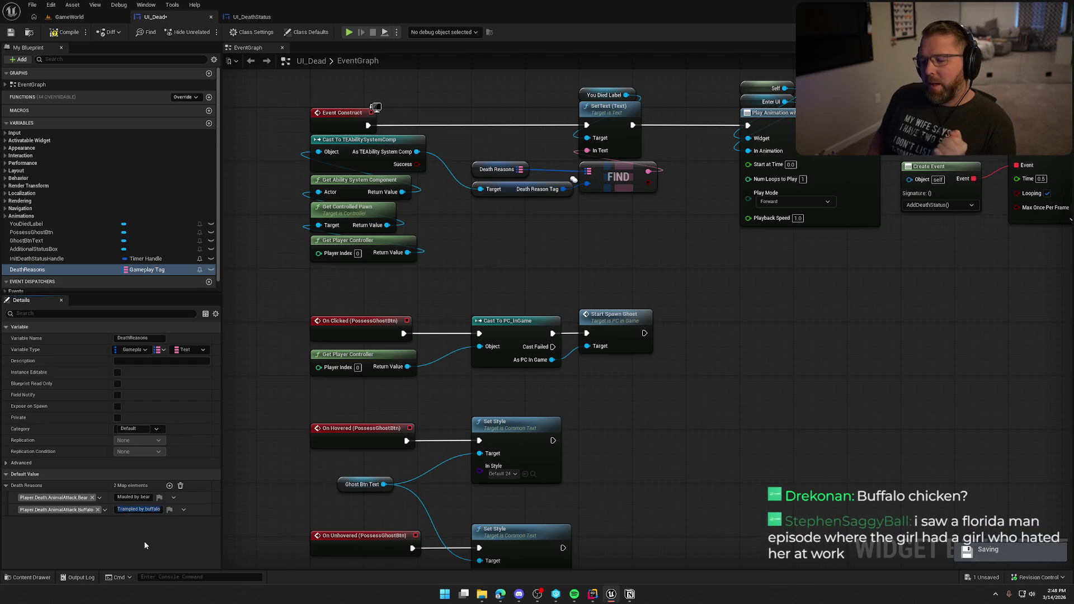
Step: Add a third DeathReasons entry keyed to Player.Death.AnimalAttack.Snake
left_click(136, 526)
left_click(170, 486)
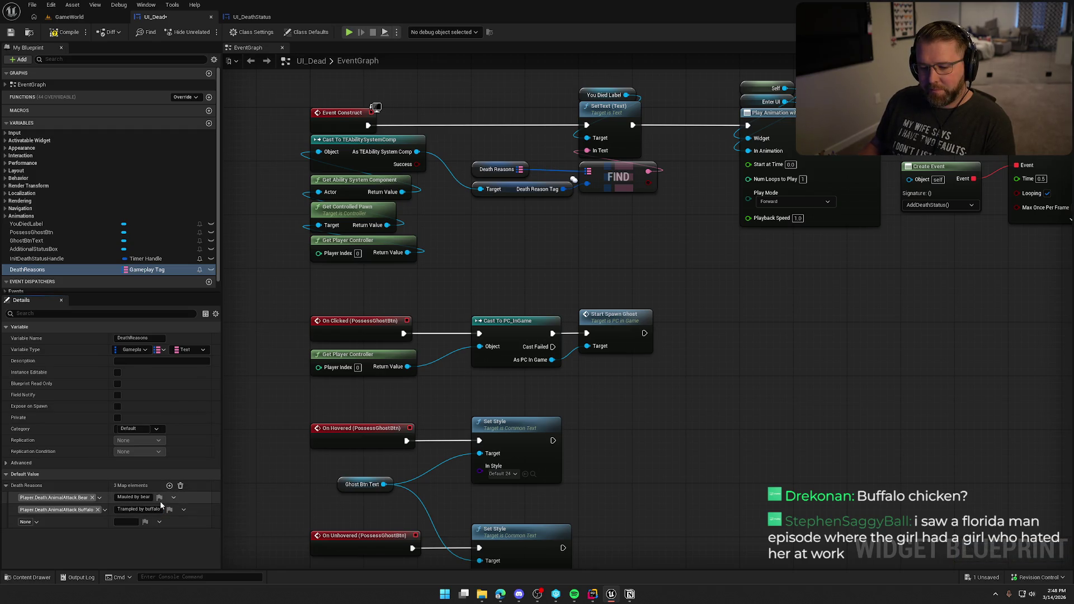
left_click(25, 522)
type("dea")
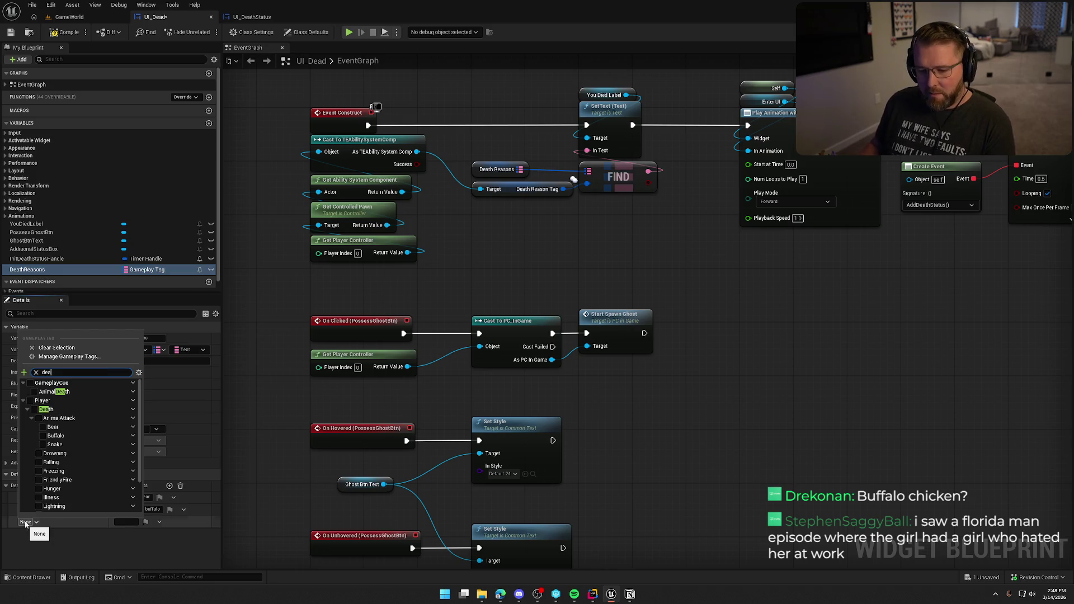
left_click(53, 444)
left_click(123, 522)
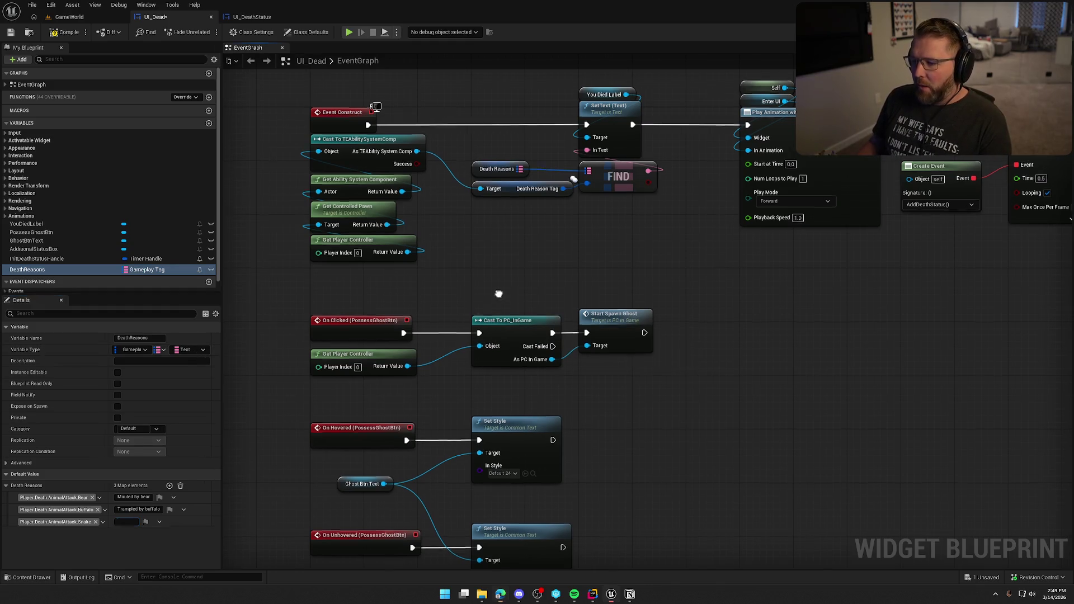
Step: Set the snake entry's text to 'Died to snake bite' and add an empty fourth entry
left_click_drag(498, 296, 468, 284)
left_click(126, 522)
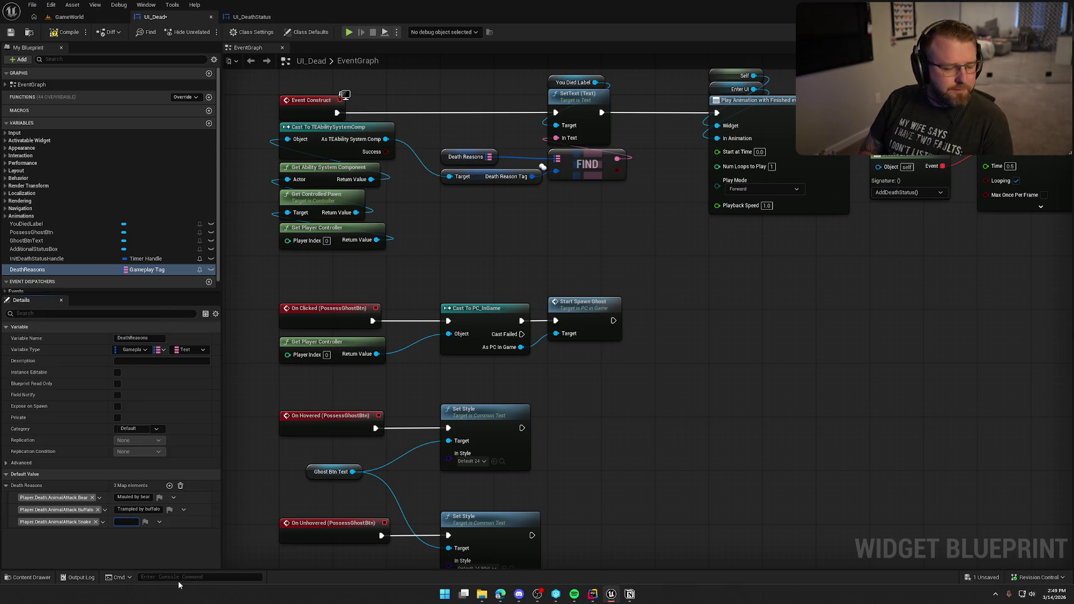
type("Died to snakeb")
key("BackSpace")
type("bite")
key("Return")
left_click(203, 562)
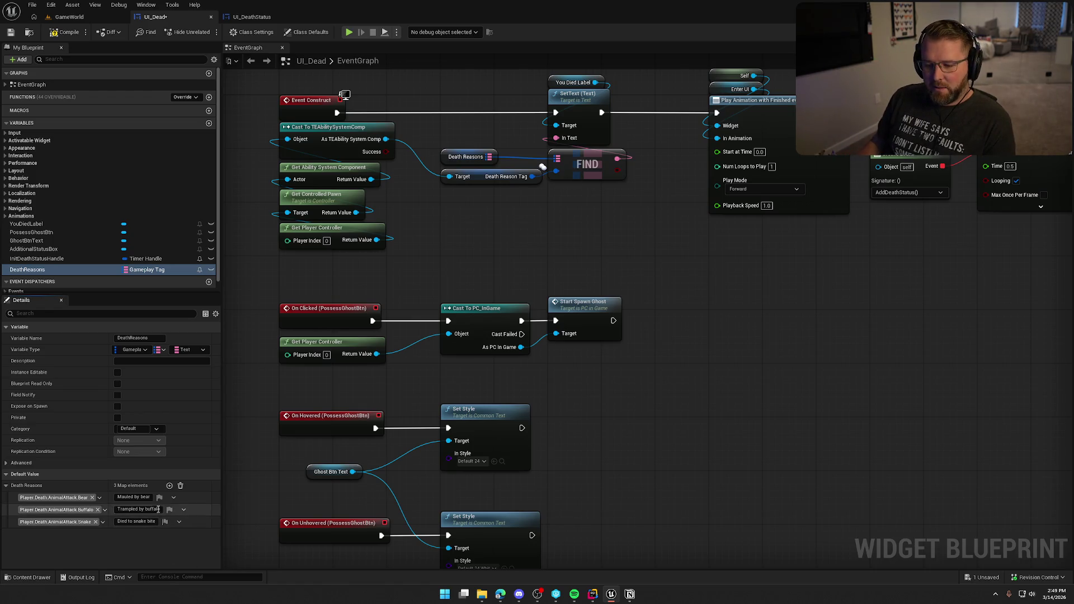
left_click(169, 486)
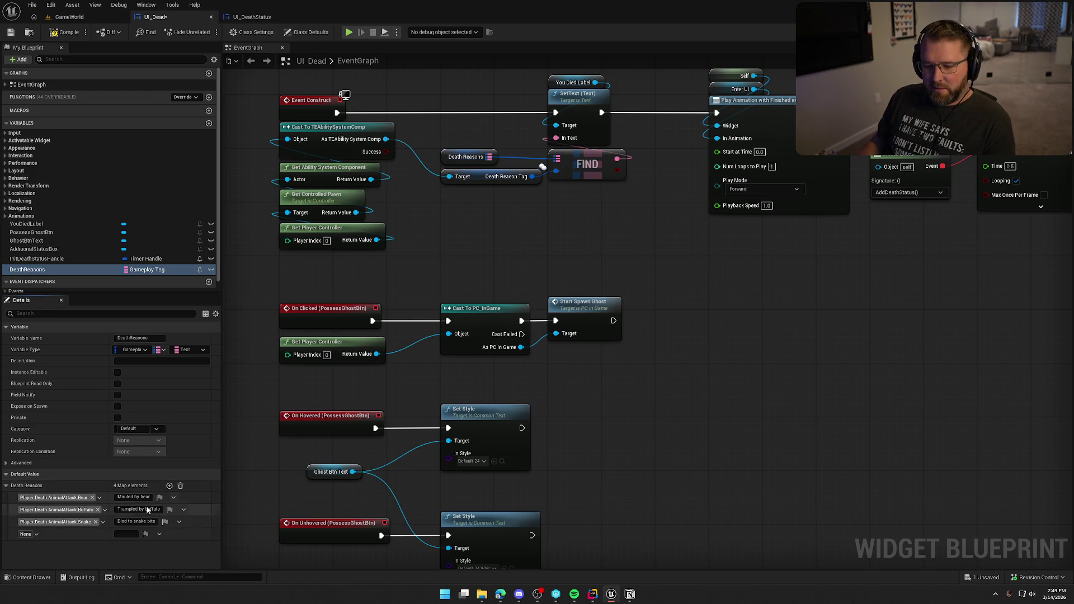
Step: Key the fourth DeathReasons entry to Player.Death.Drowning
left_click(28, 535)
type("deat")
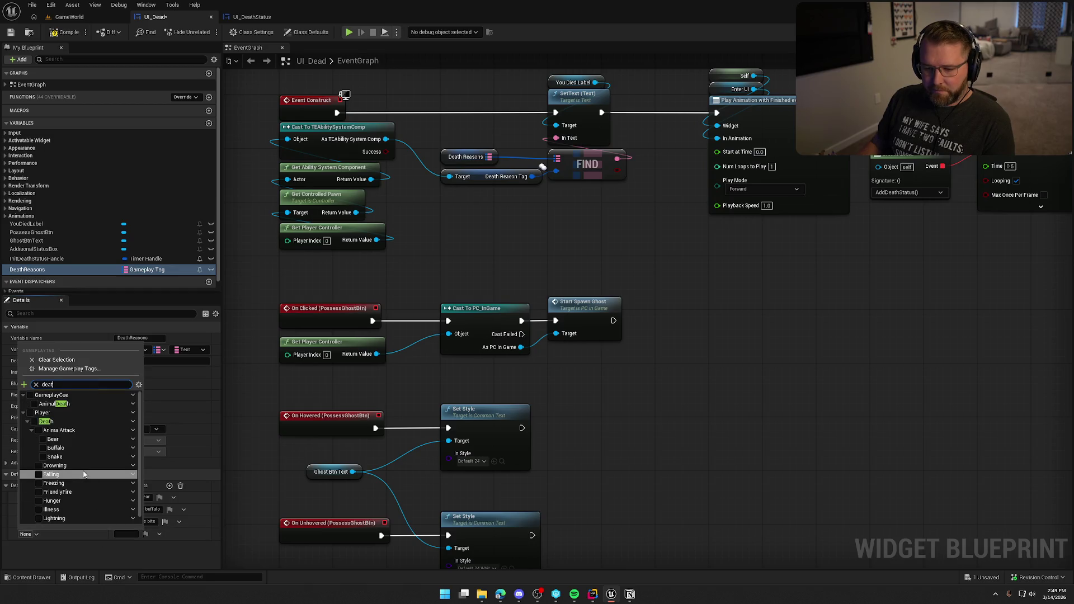
left_click(38, 466)
left_click(126, 534)
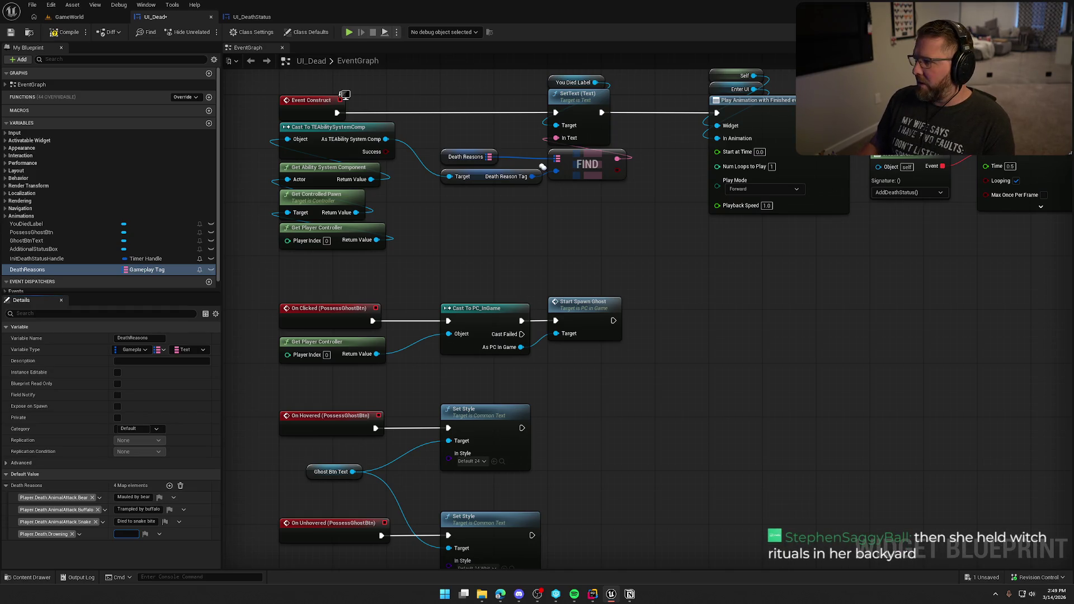
Step: End the bear, buffalo and snake lines with '!' and type 'You drowned!' for drowning
left_click(135, 497)
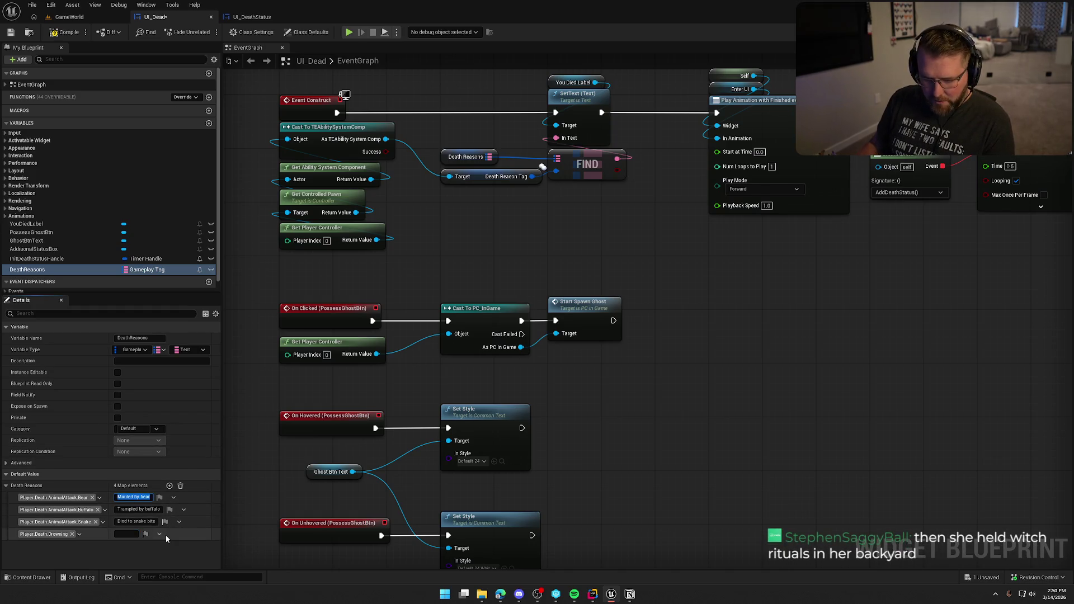
key("End")
left_click(150, 510)
key("End")
type("!")
left_click(151, 522)
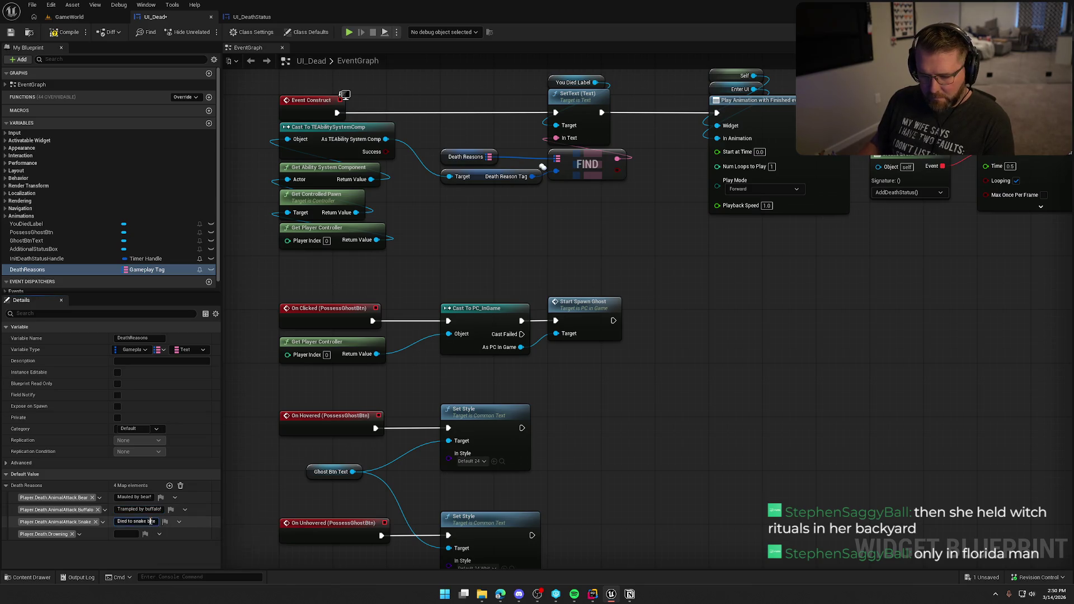
key("End")
type("!")
left_click(128, 533)
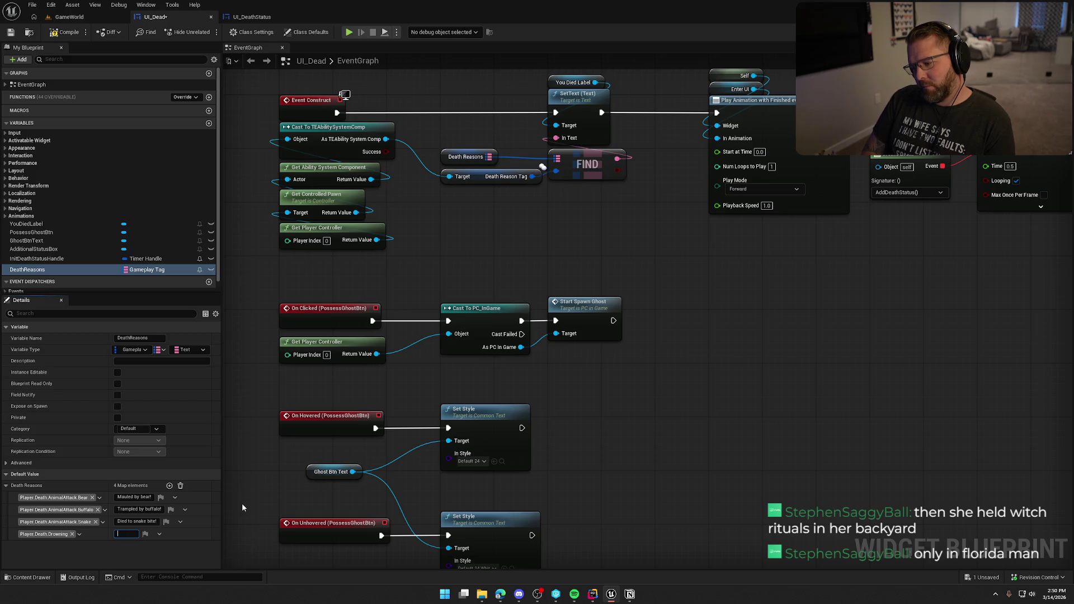
type("You")
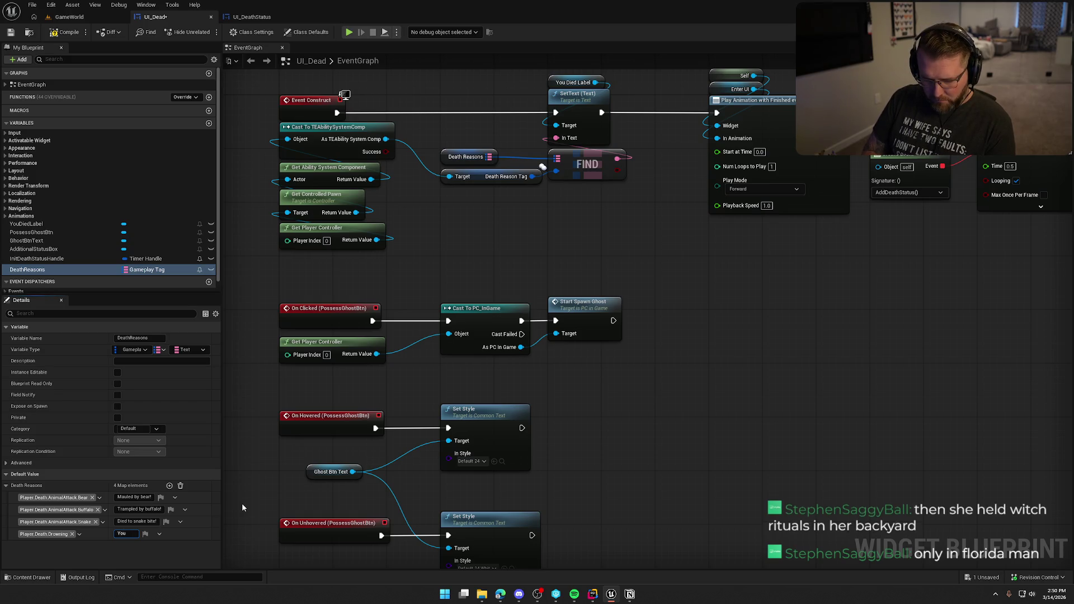
type(" drowned!")
Step: Commit 'You drowned!' and add a fifth DeathReasons entry keyed to Player.Death.Falling
key("Return")
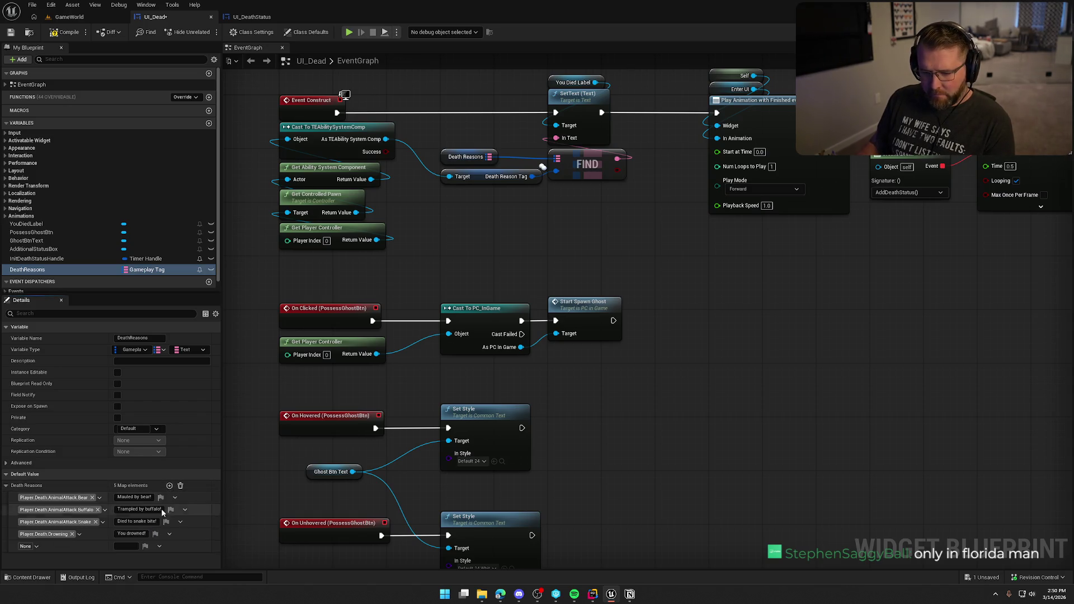
left_click(169, 485)
left_click(28, 546)
type("death")
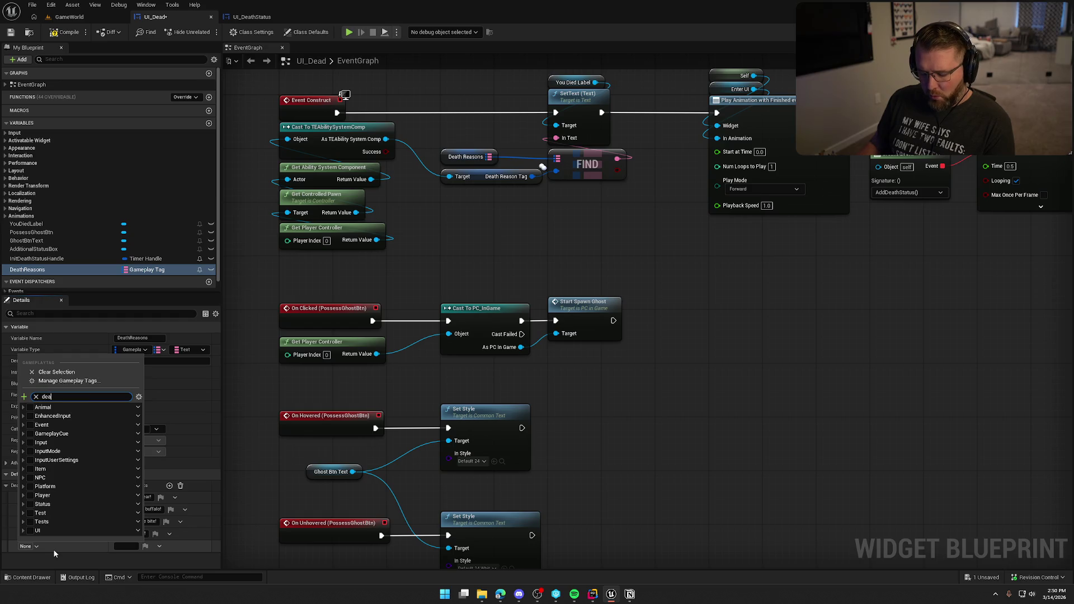
left_click(38, 486)
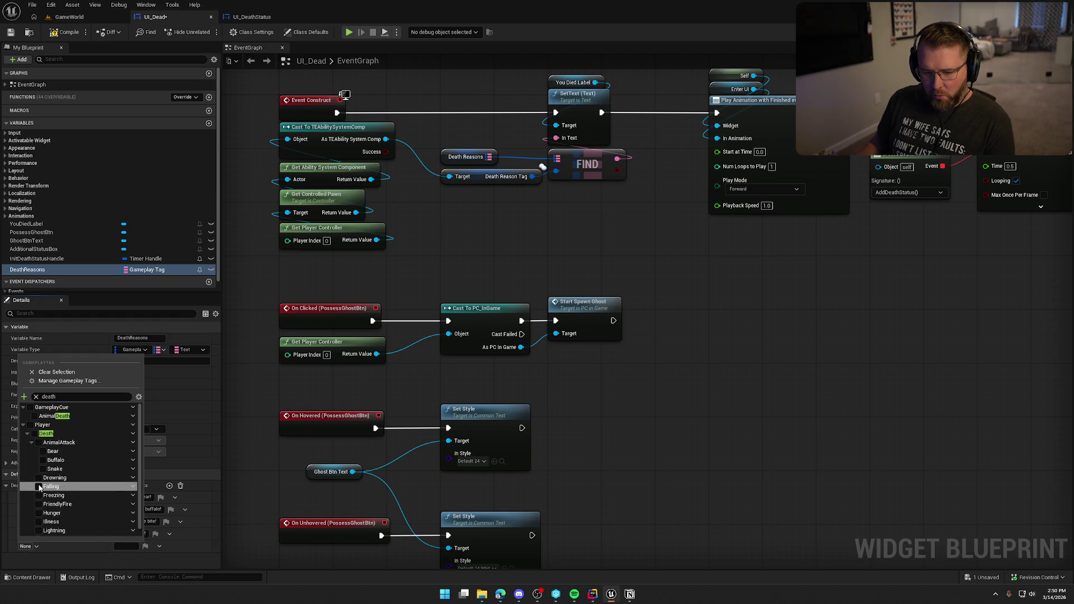
left_click(124, 546)
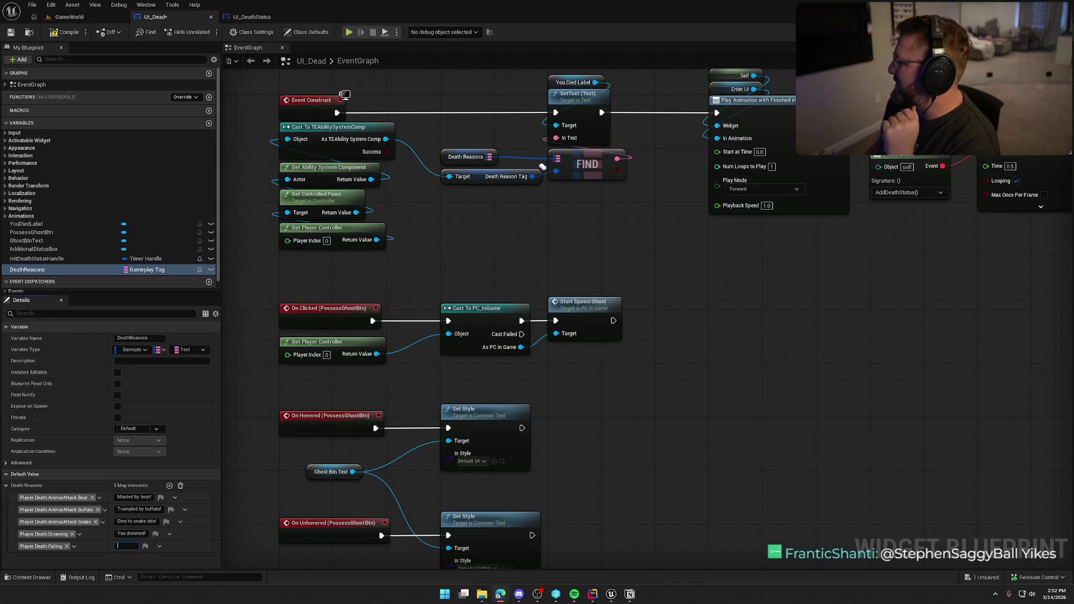
key("alt+Tab")
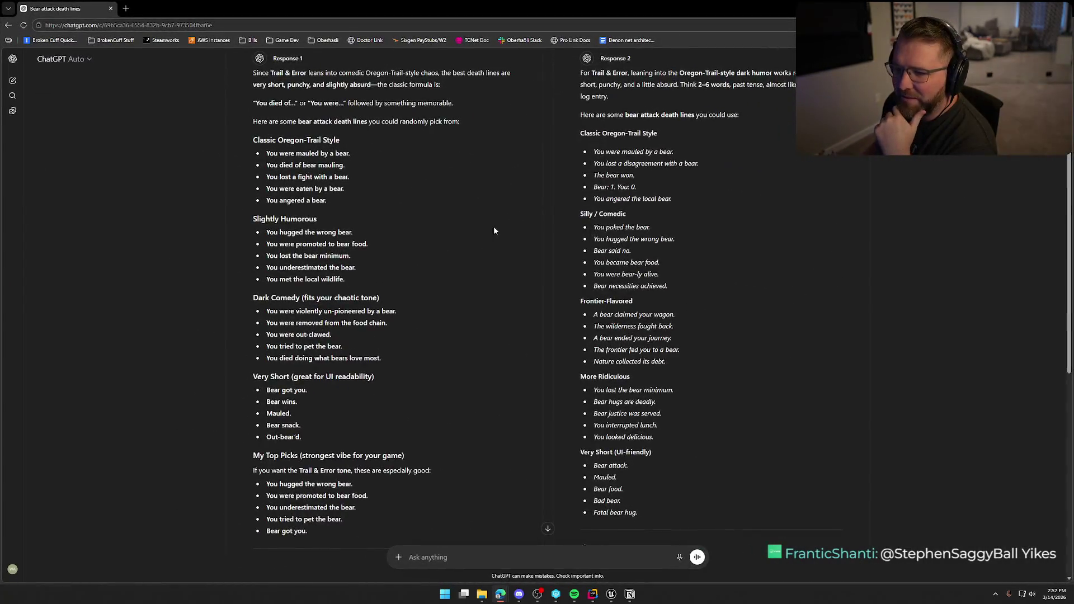
scroll(486, 235, "up", 1)
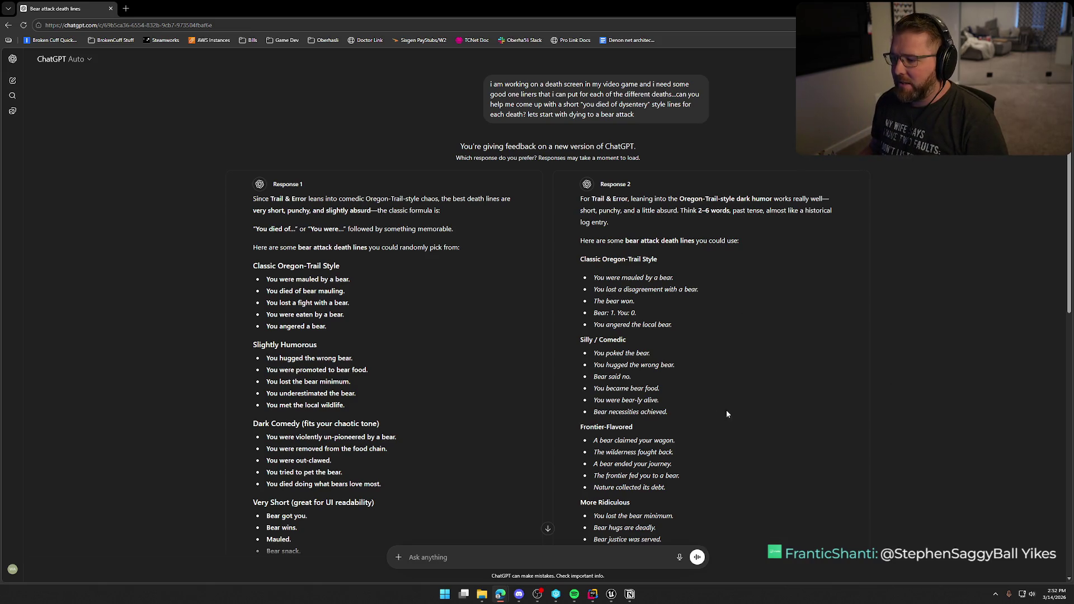
scroll(711, 410, "down", 3)
scroll(704, 278, "down", 6)
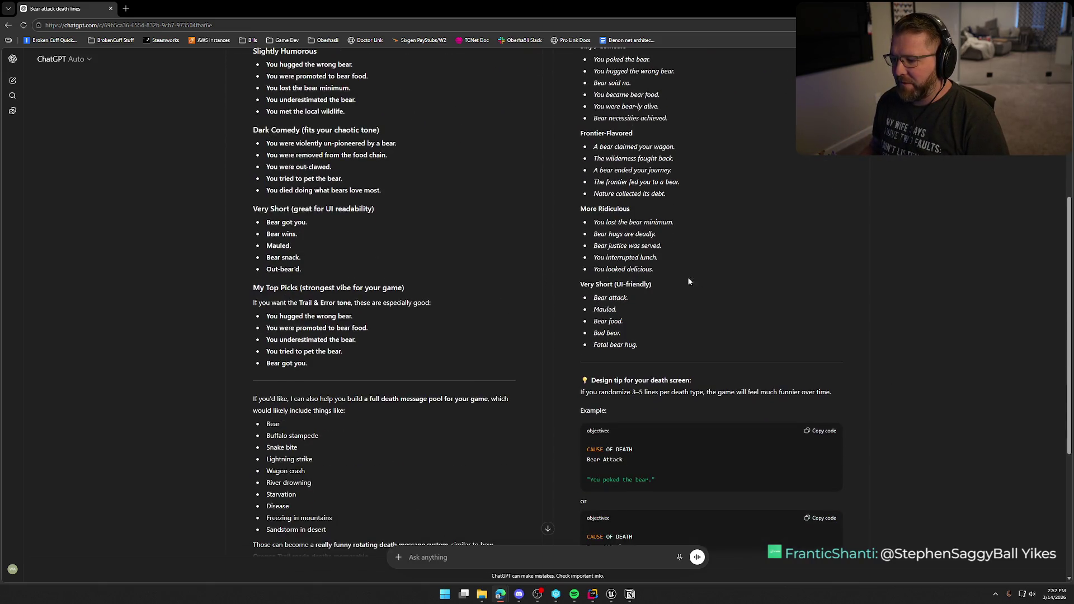
scroll(818, 316, "up", 8)
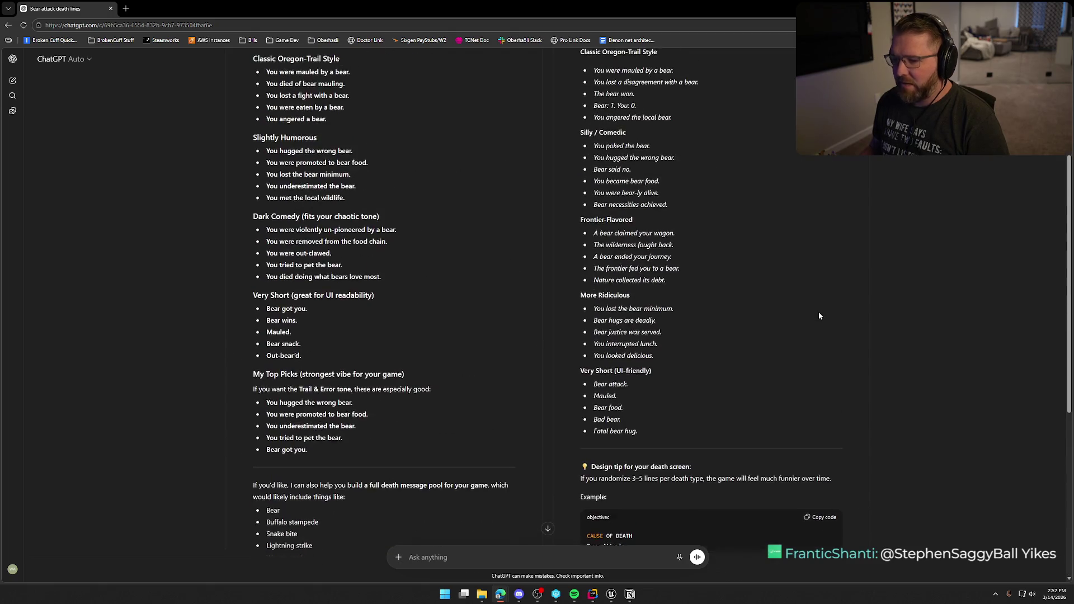
scroll(811, 291, "down", 1)
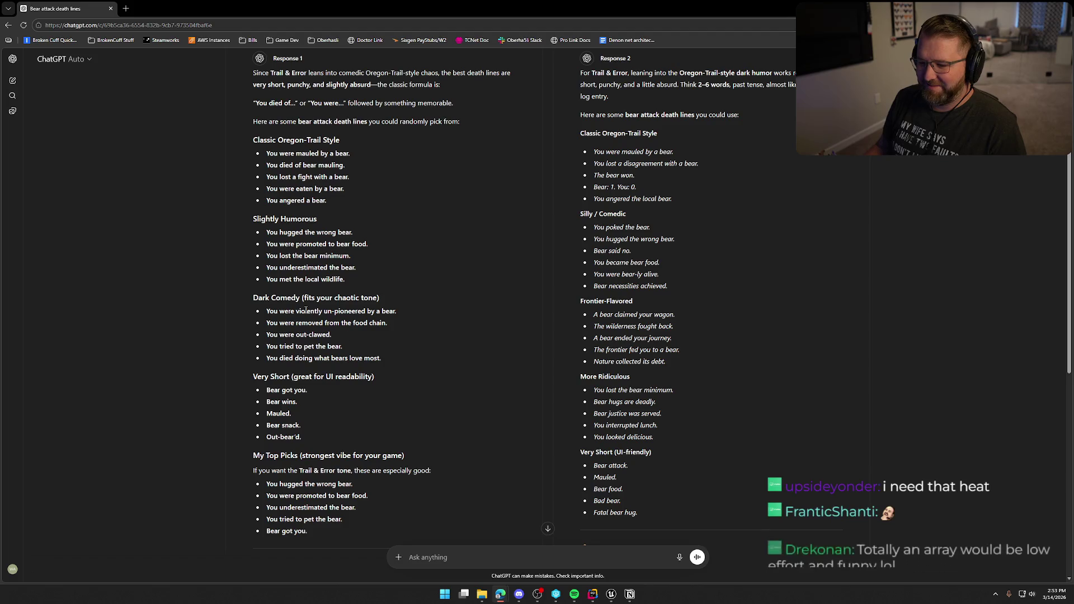
left_click_drag(268, 280, 346, 280)
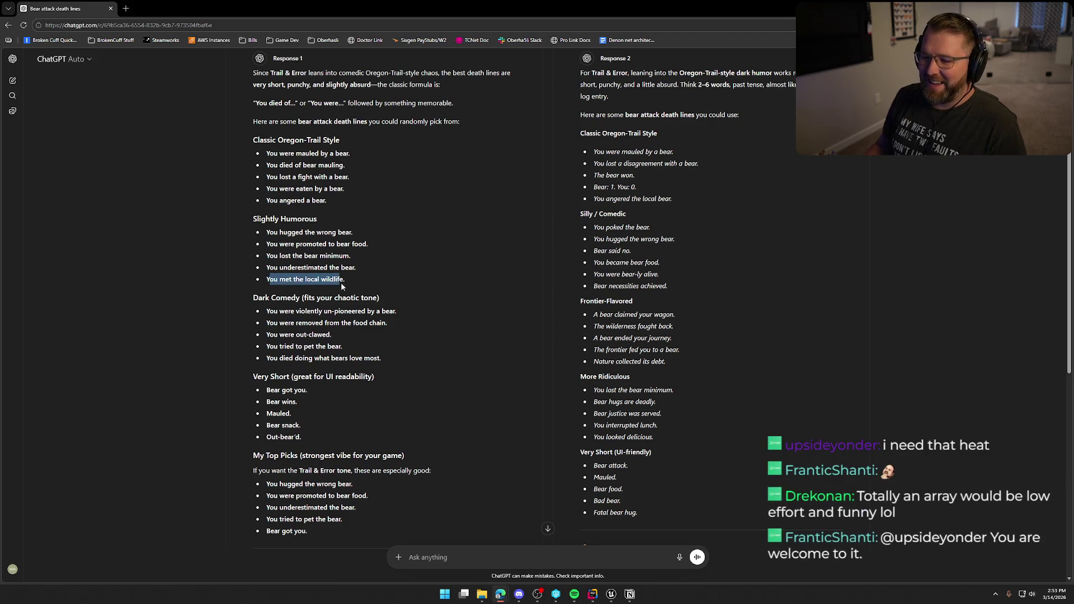
left_click(199, 265)
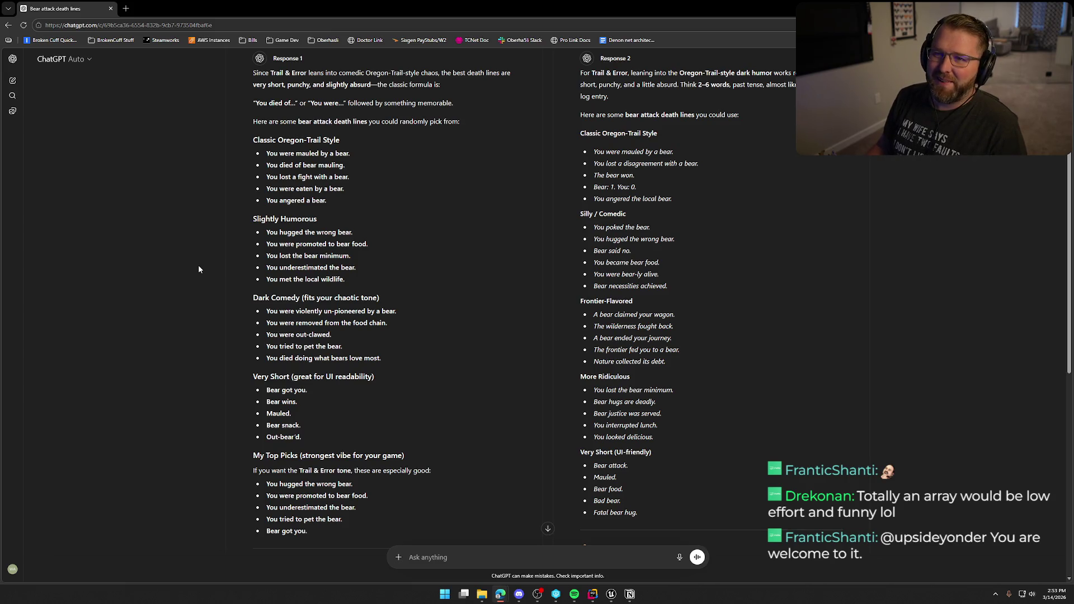
left_click(611, 594)
Step: Select the construct chain, FIND lookup, and Death Reasons nodes in UI_Dead's event graph
scroll(118, 284, "down", 1)
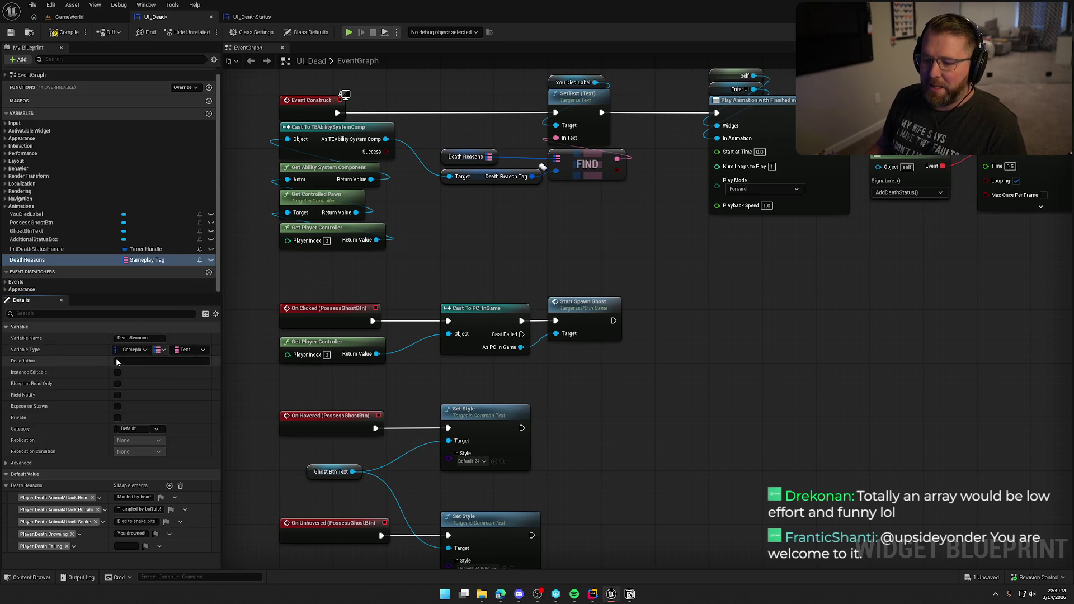
mouse_move(586, 204)
left_mouse_down()
mouse_move(471, 111)
mouse_move(336, 111)
left_mouse_up()
left_click(442, 141)
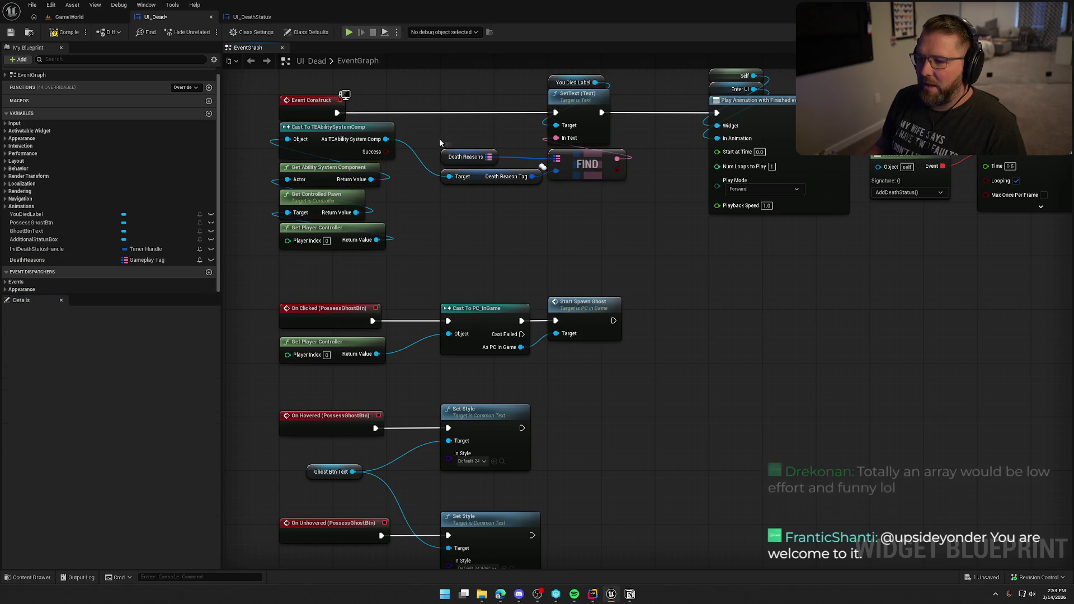
left_click_drag(464, 153, 530, 195)
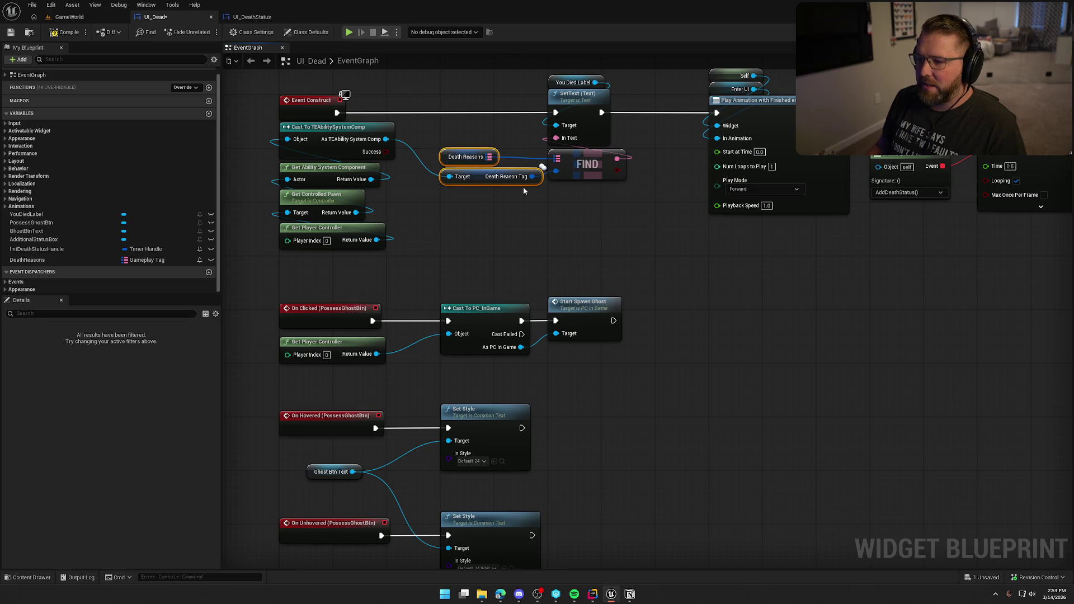
left_click(482, 154)
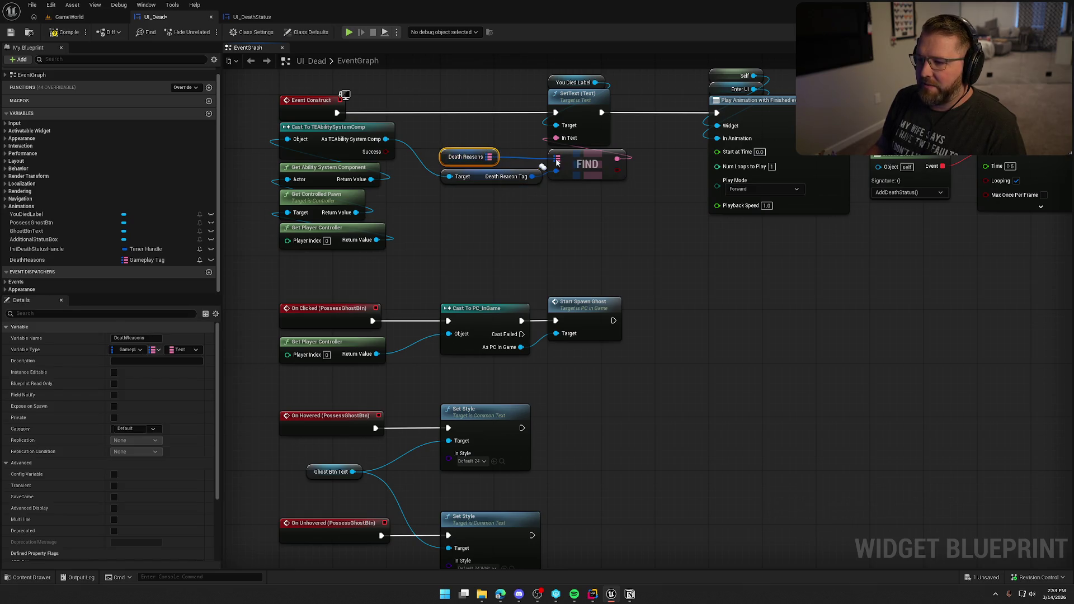
Step: Show the DeathReasons variable's default map entries, then switch to the ChatGPT death lines
left_click(93, 292)
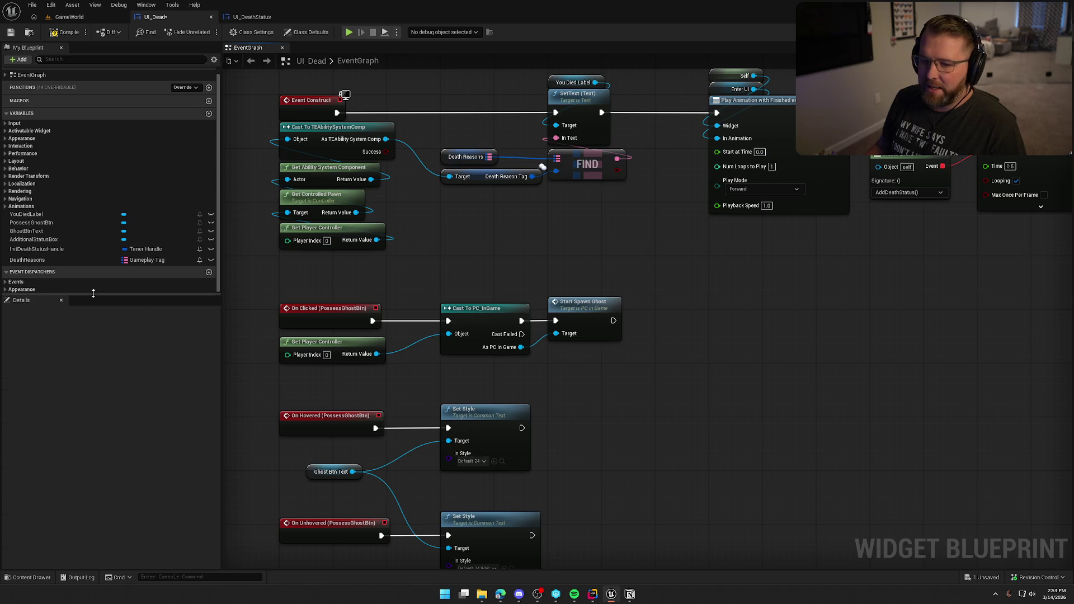
left_click(33, 260)
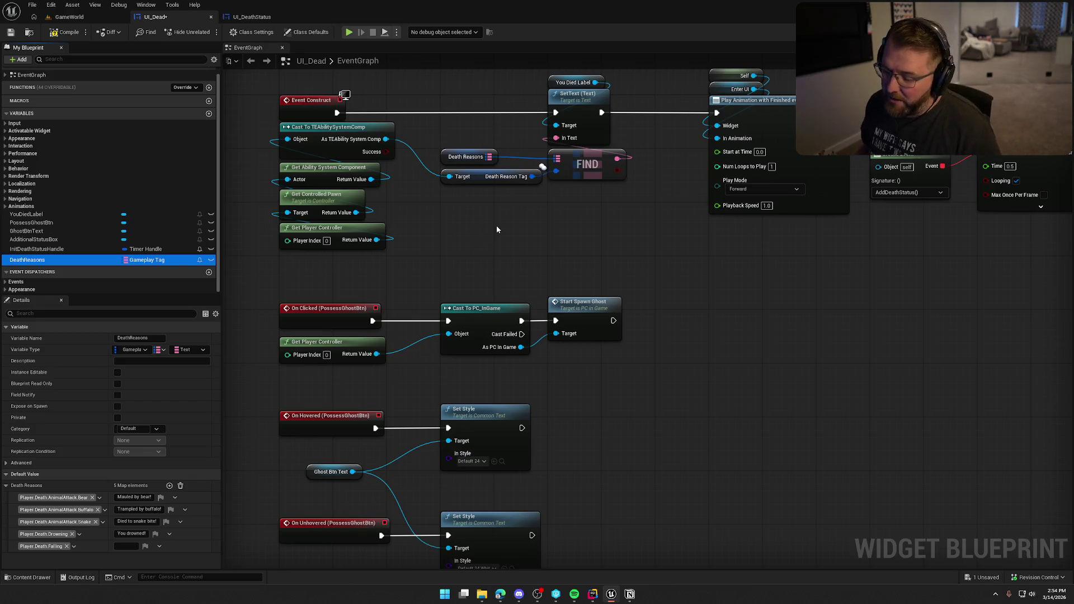
key("alt+Tab")
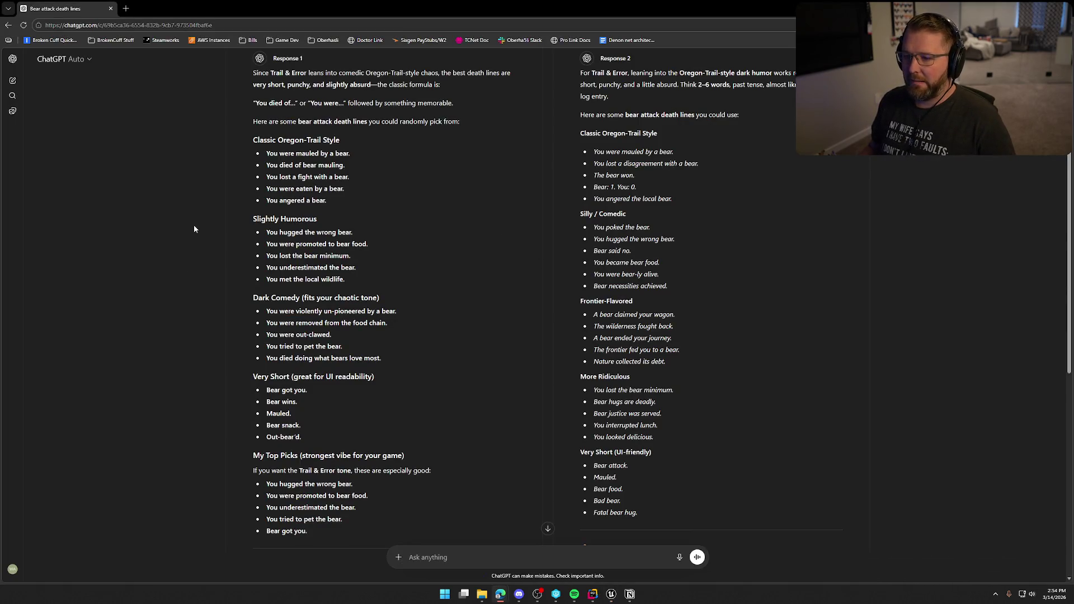
scroll(195, 229, "down", 2)
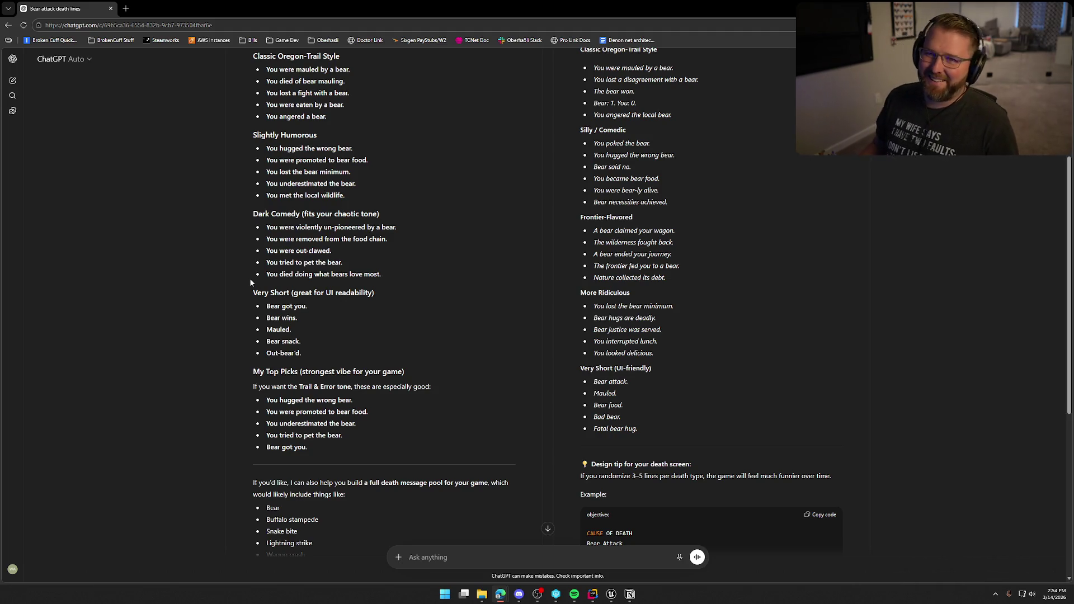
scroll(254, 279, "down", 3)
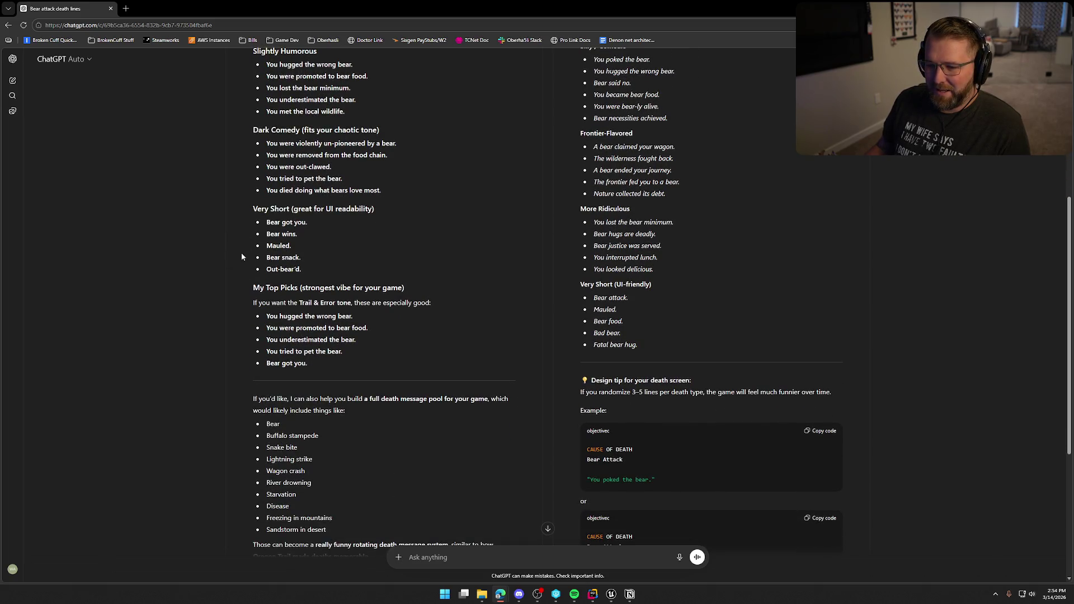
scroll(244, 283, "down", 3)
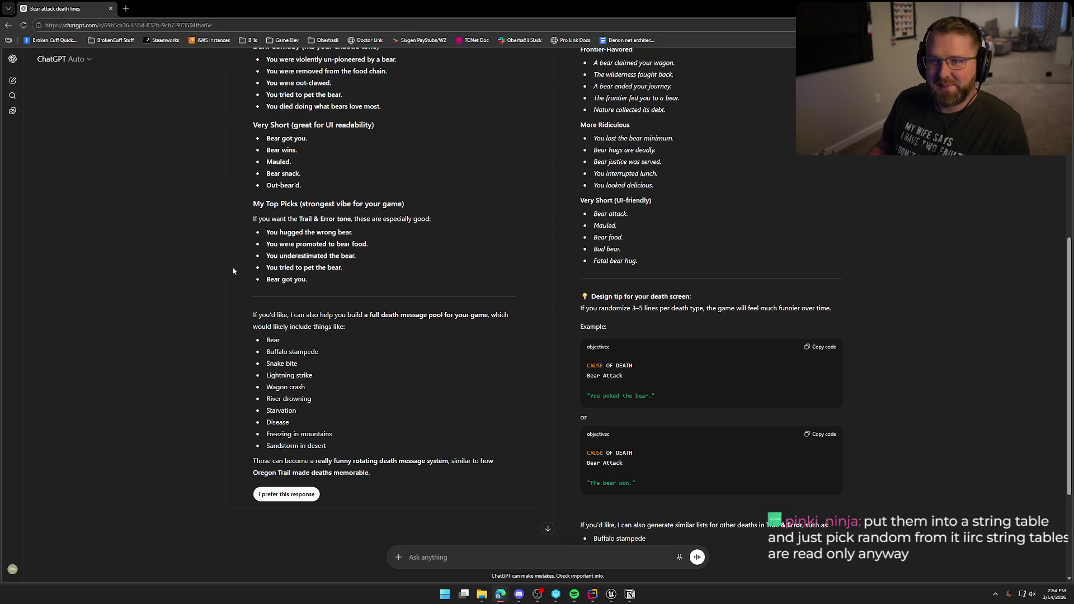
scroll(233, 270, "up", 5)
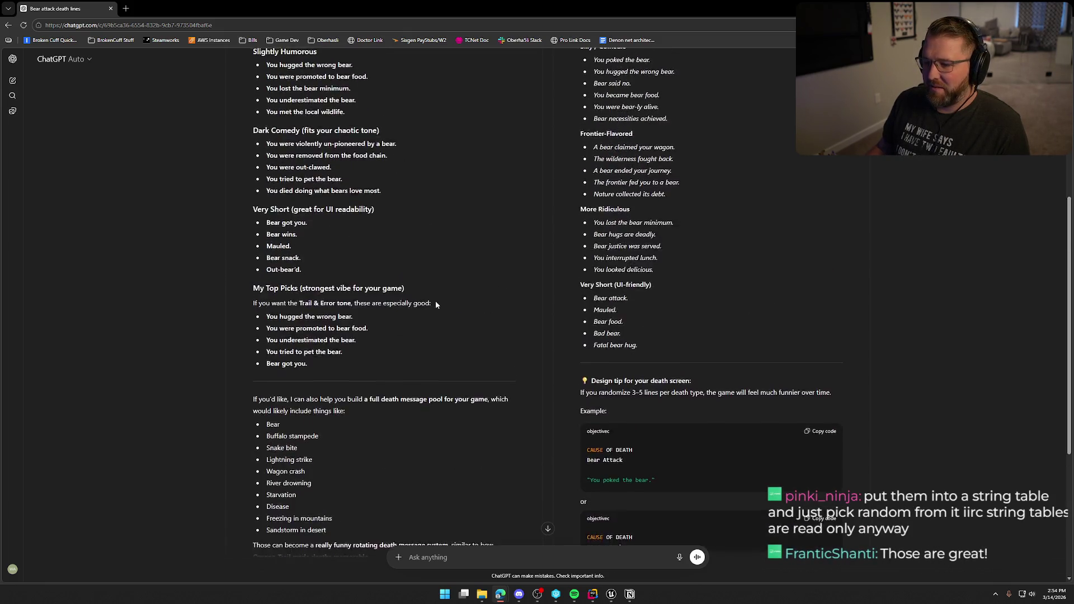
scroll(517, 326, "down", 2)
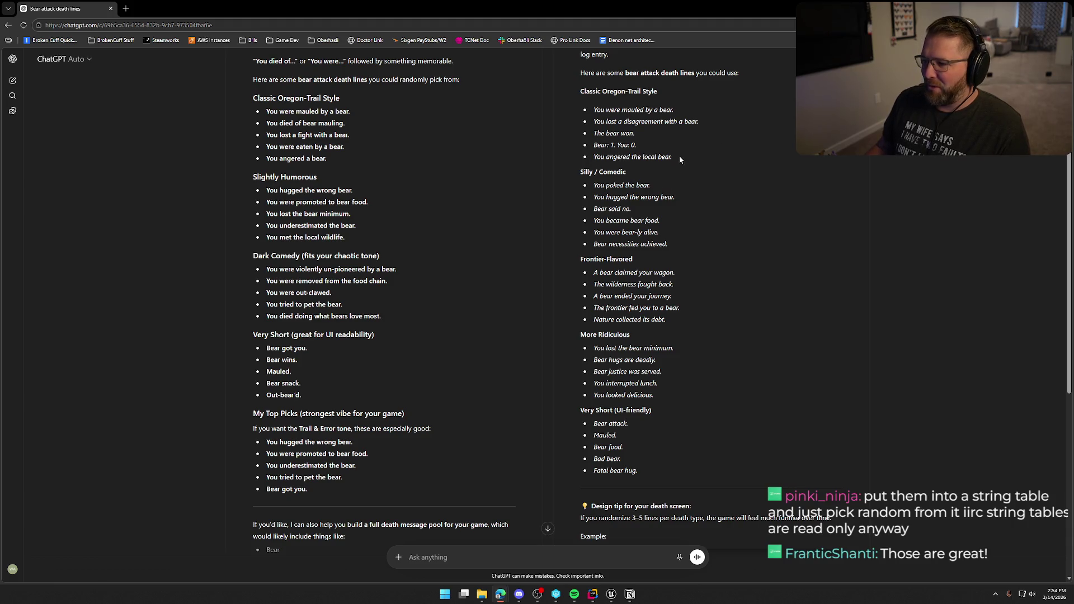
scroll(743, 222, "down", 1)
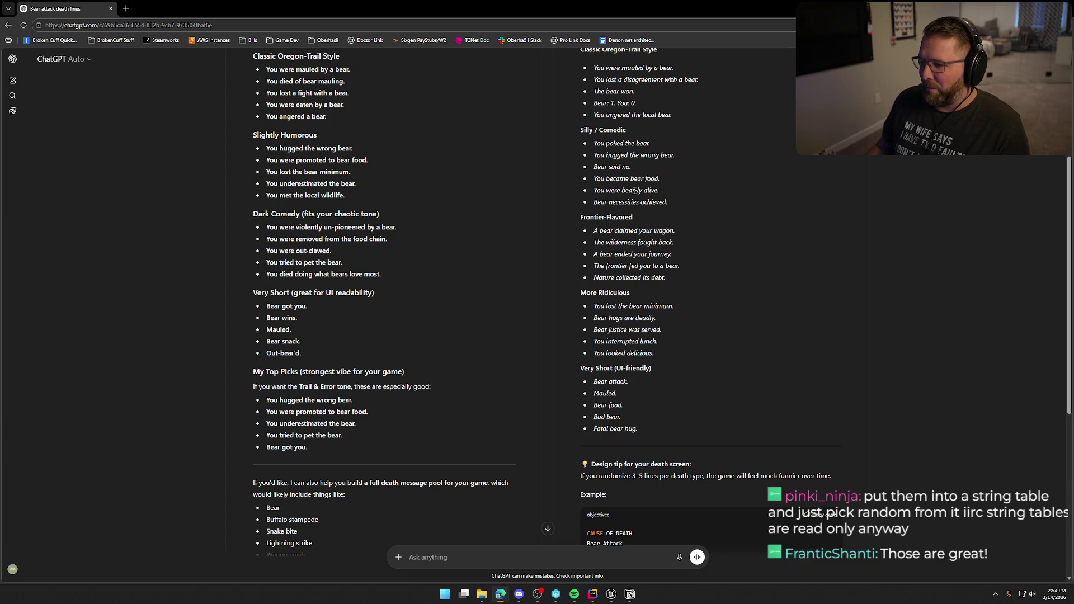
scroll(705, 262, "down", 1)
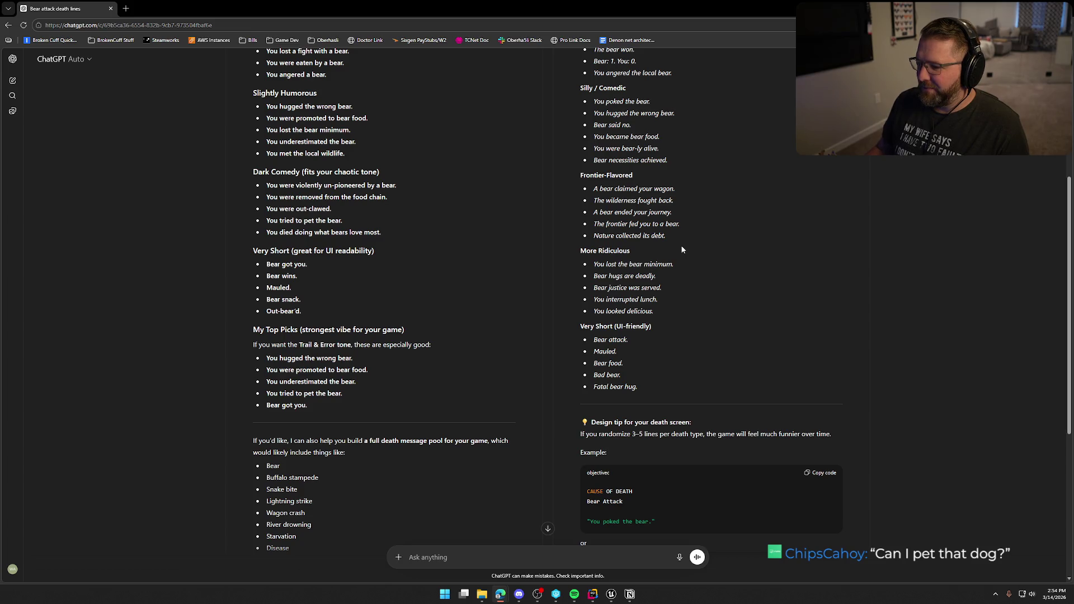
scroll(681, 248, "down", 2)
scroll(681, 248, "down", 4)
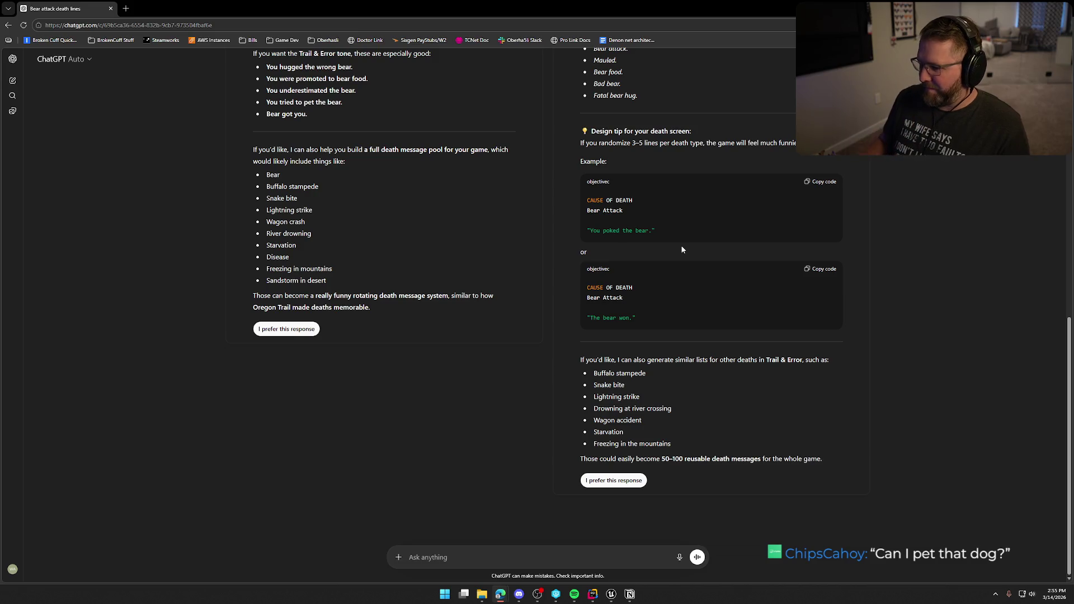
scroll(713, 266, "up", 15)
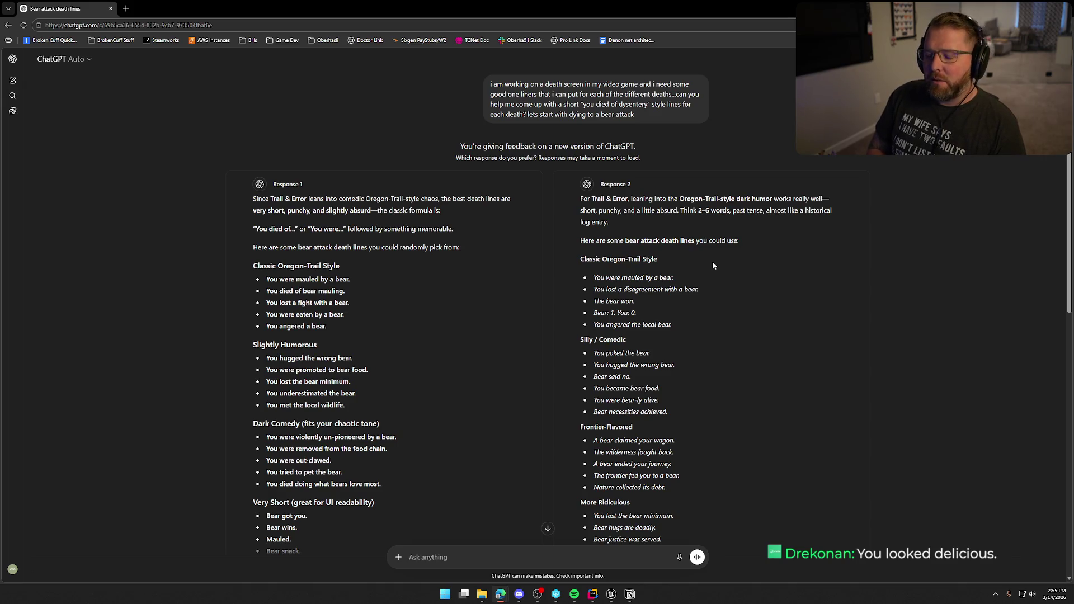
key("alt+Tab")
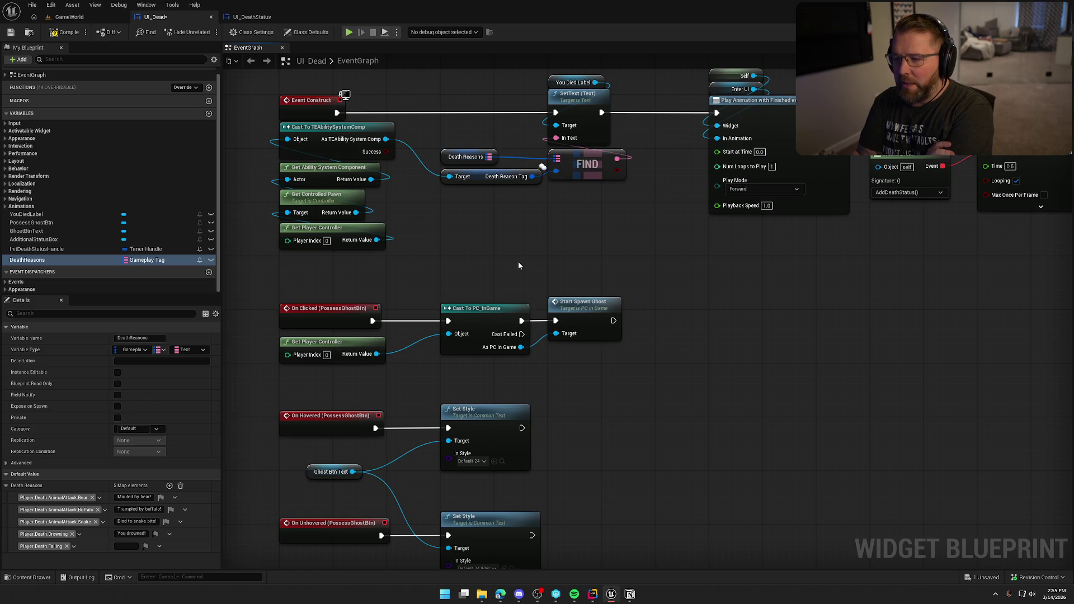
Step: Select the line "Bear: 1. You: 0." in ChatGPT's Response 2, then return to Unreal
key("alt+Tab")
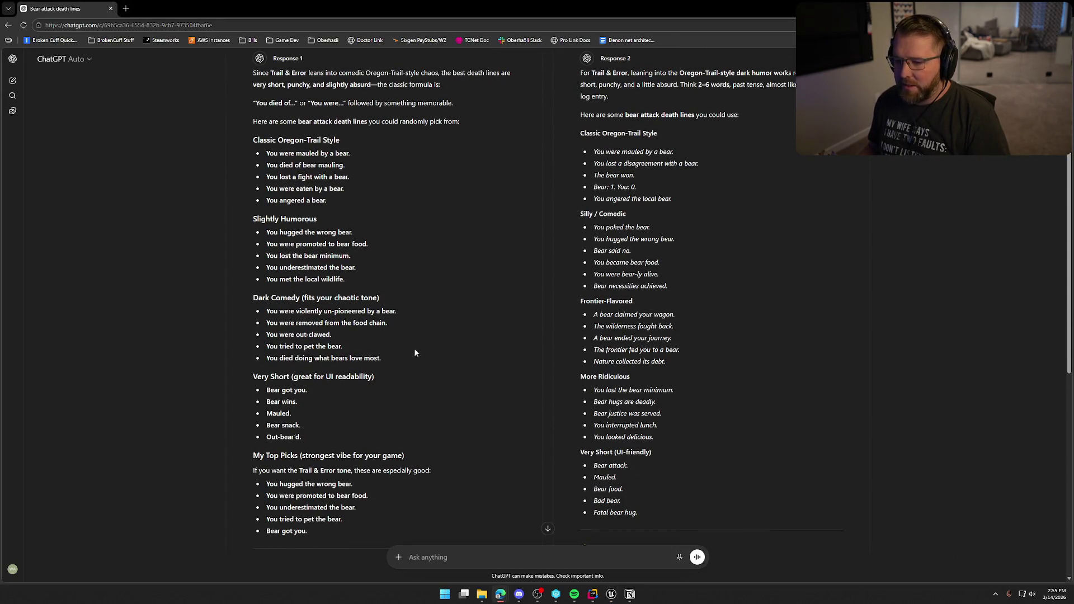
left_click_drag(594, 187, 639, 187)
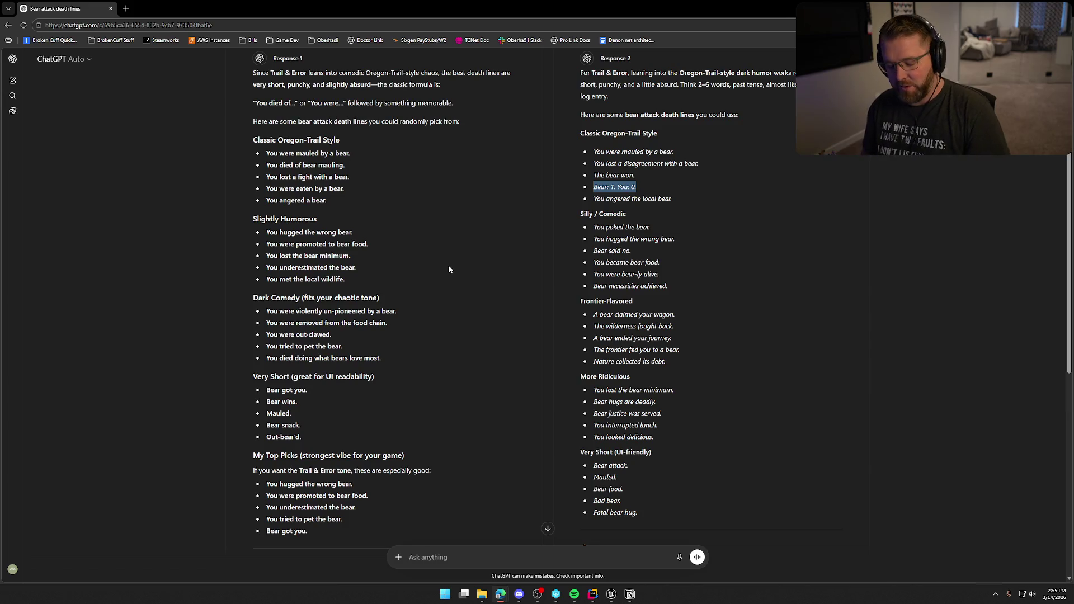
key("alt+Tab")
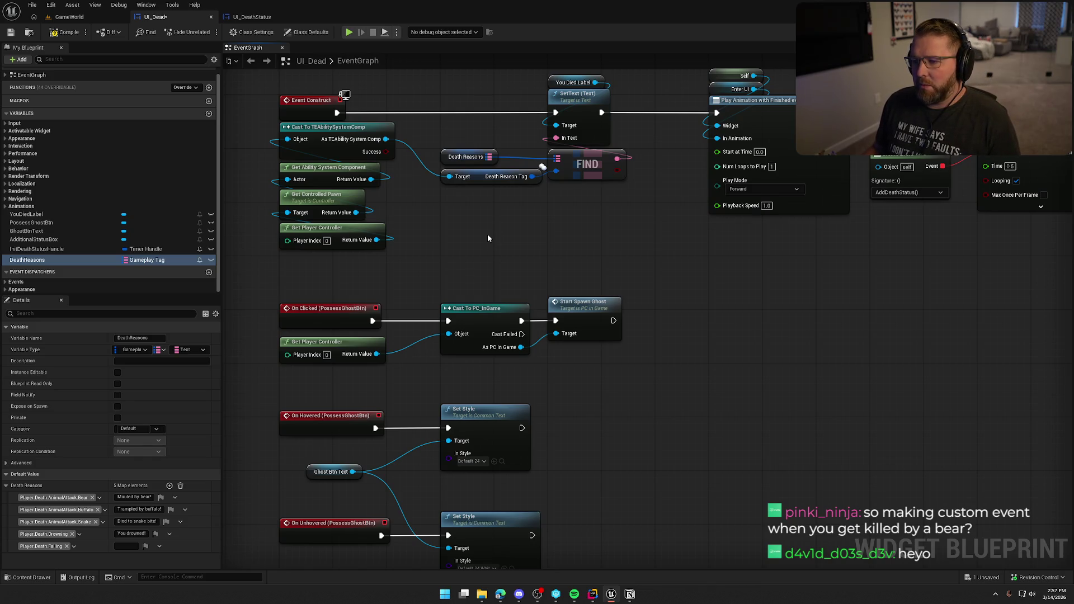
Step: Compile the UI_Dead widget blueprint and box-select the Death Reasons and Death Reason Tag nodes
mouse_move(731, 242)
left_mouse_down()
mouse_move(706, 297)
mouse_move(724, 282)
left_mouse_up()
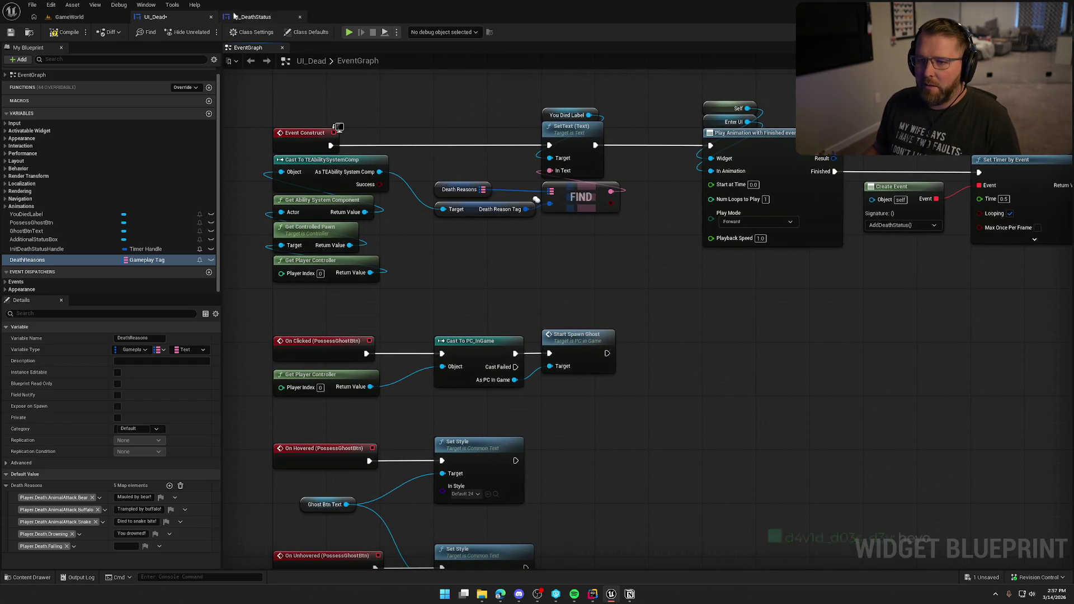
left_click(66, 32)
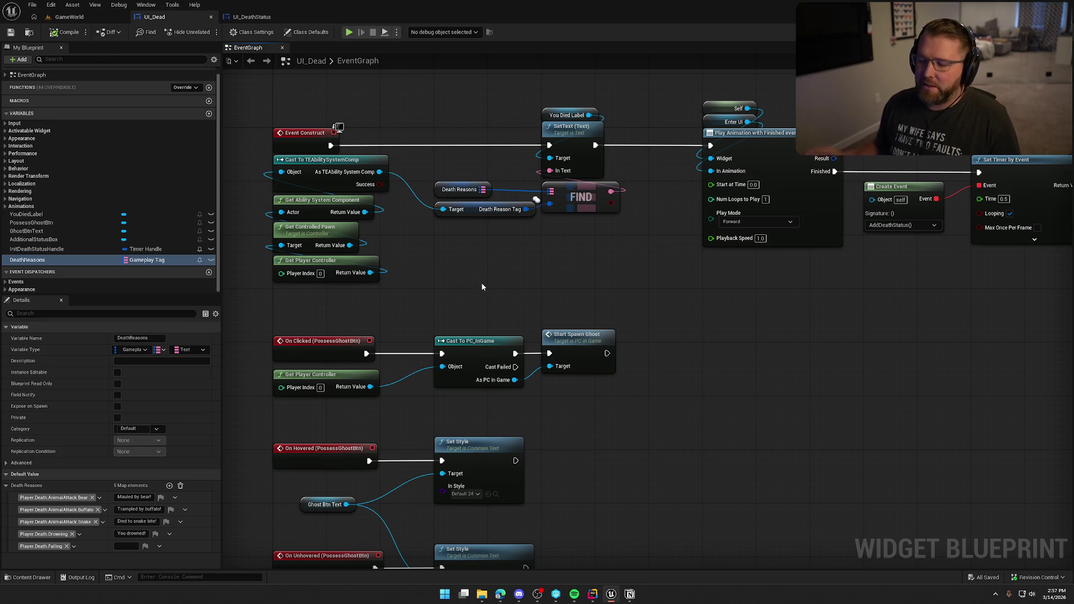
mouse_move(481, 282)
left_mouse_down()
mouse_move(432, 204)
mouse_move(429, 168)
left_mouse_up()
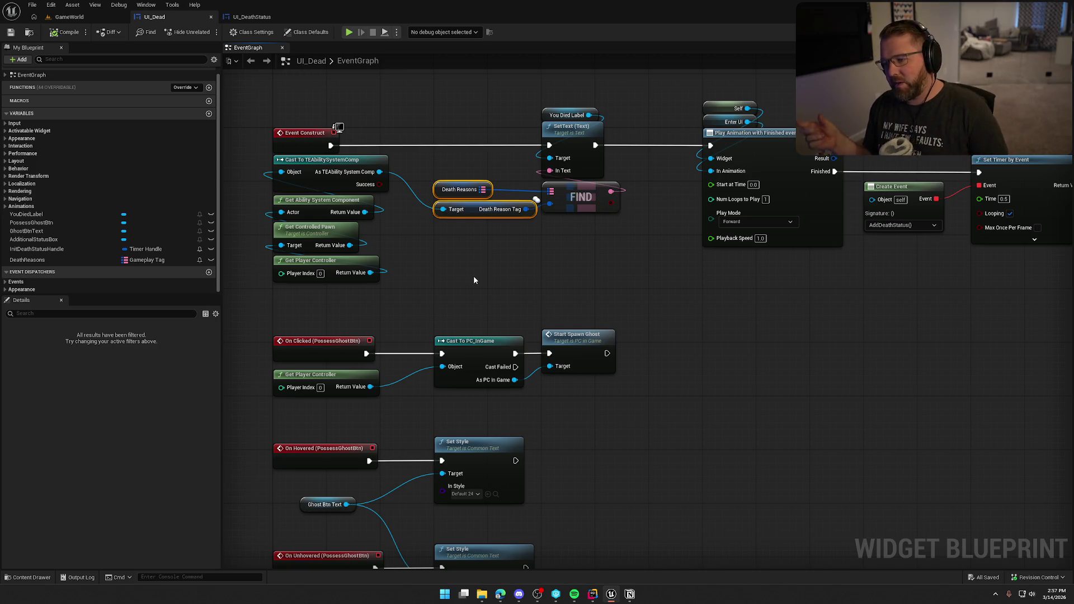
Step: Clear the node selection and preview the Designer layout before returning to the graph
left_click(504, 253)
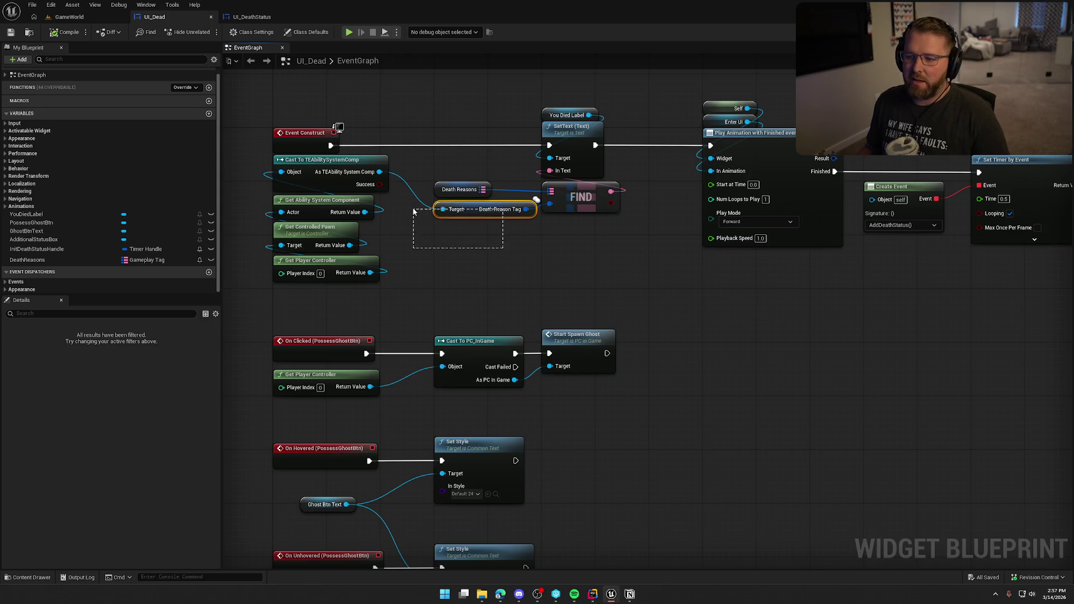
left_click(503, 210)
left_click(509, 244)
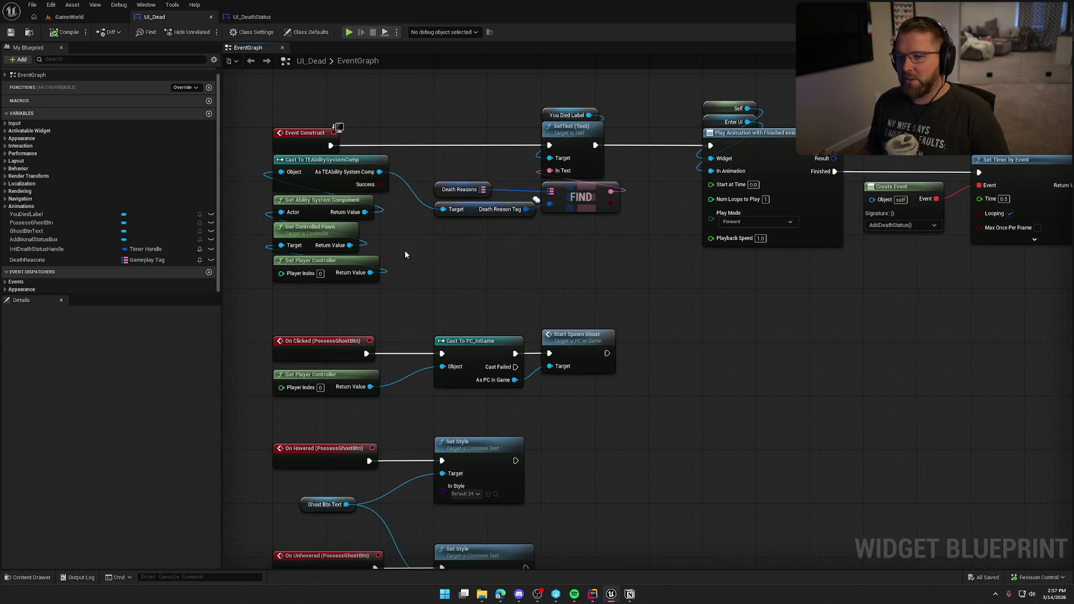
left_click(1033, 31)
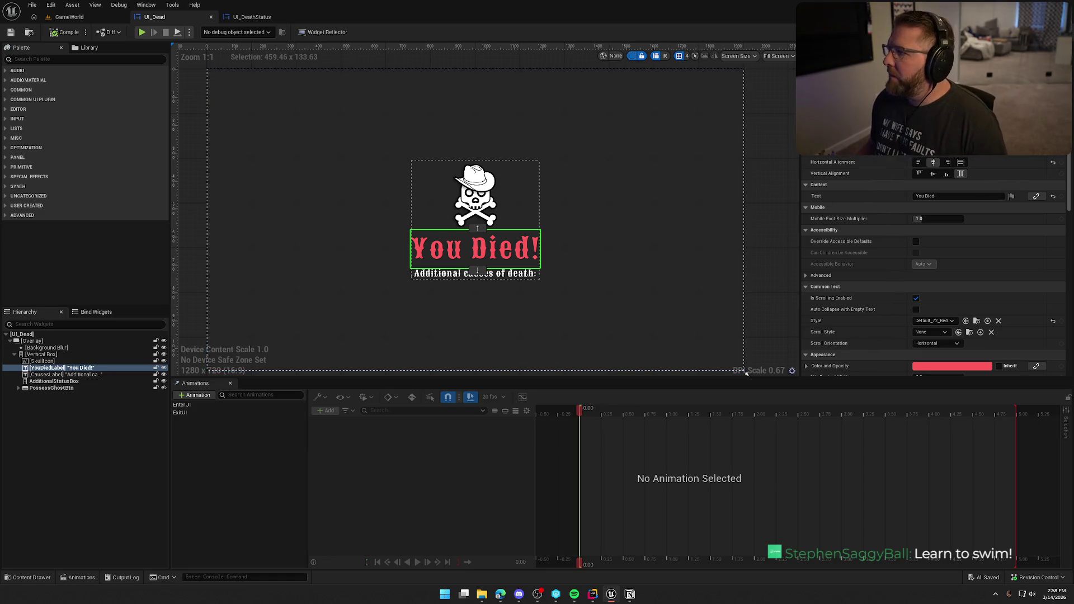
left_click(1052, 32)
Step: Select the Death Reason Tag node and nearby left-column nodes, then clear the selection
left_click(448, 210)
left_click_drag(391, 288, 267, 152)
left_click(482, 268)
left_click_drag(510, 256, 442, 219)
left_click(483, 263)
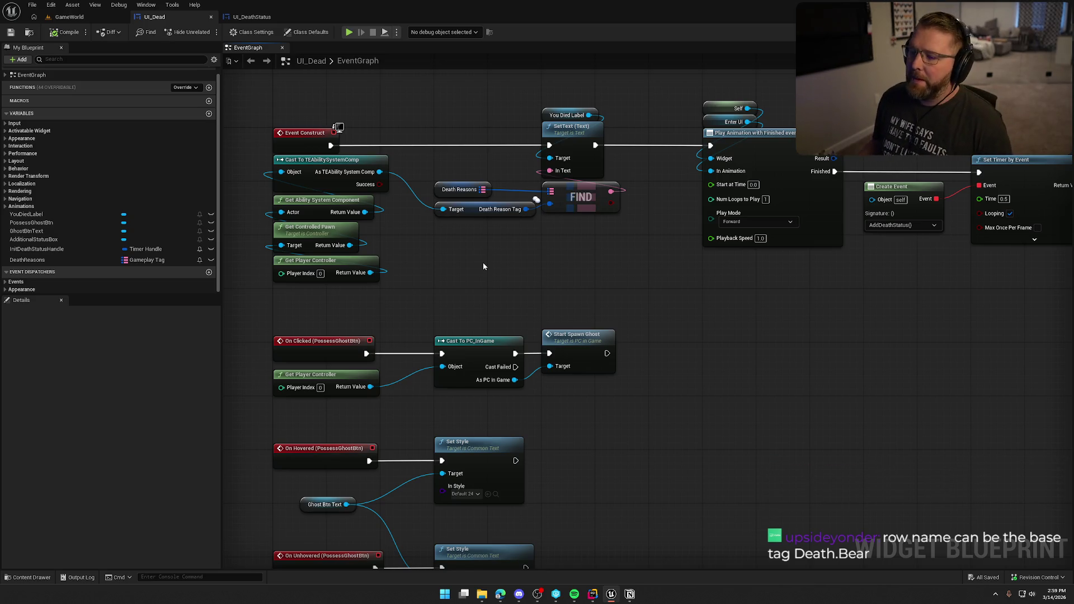
mouse_move(484, 266)
left_mouse_down()
mouse_move(506, 247)
mouse_move(537, 244)
left_mouse_up()
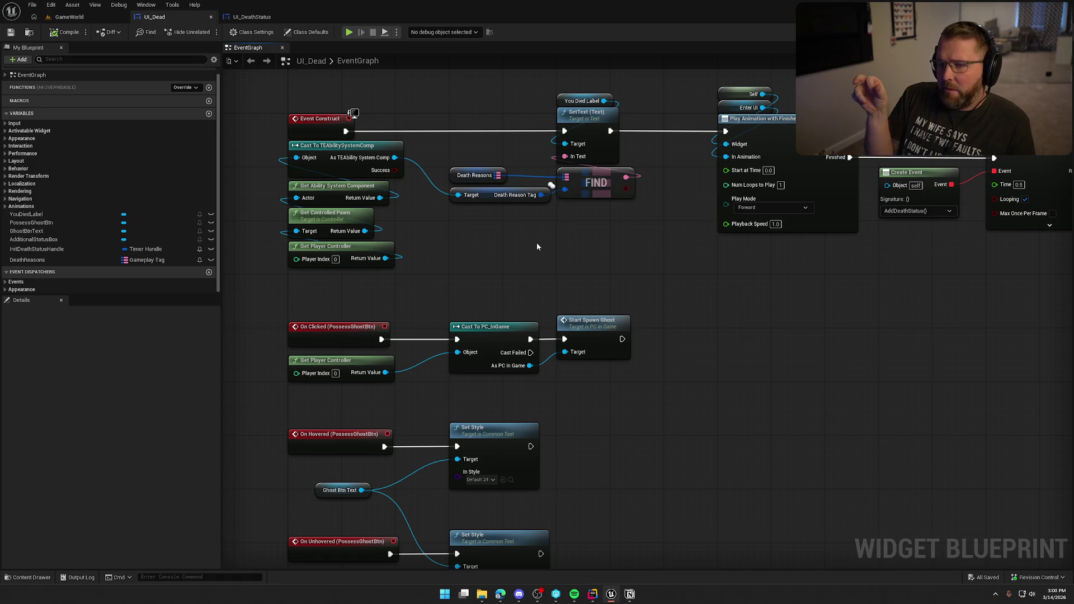
left_click(35, 259)
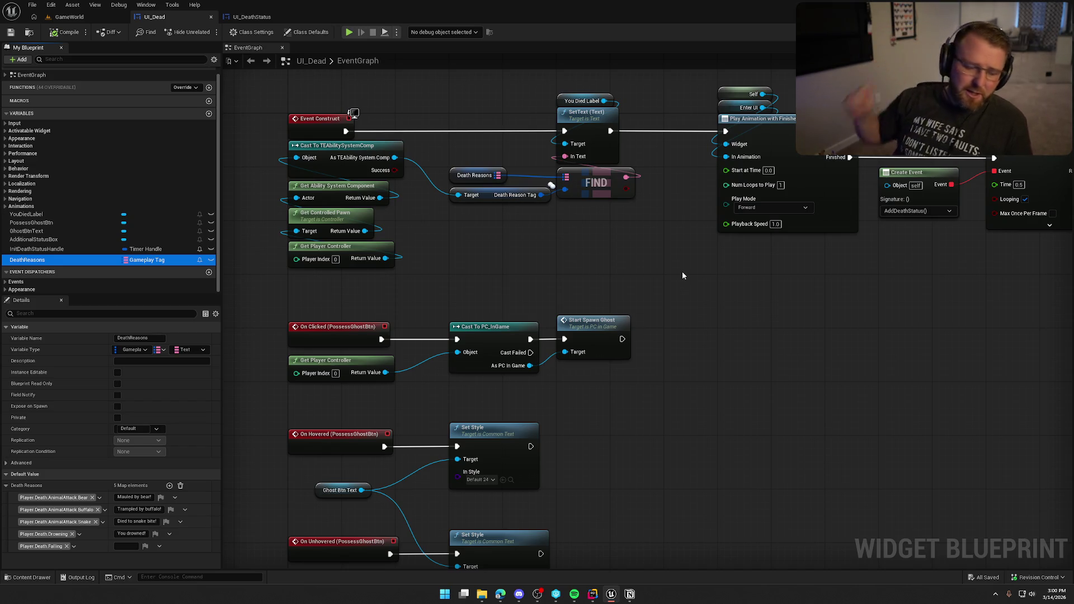
Step: Bring the Chrome window with 'ue5 chooser table' results over Unreal and move it right
key("alt+Tab")
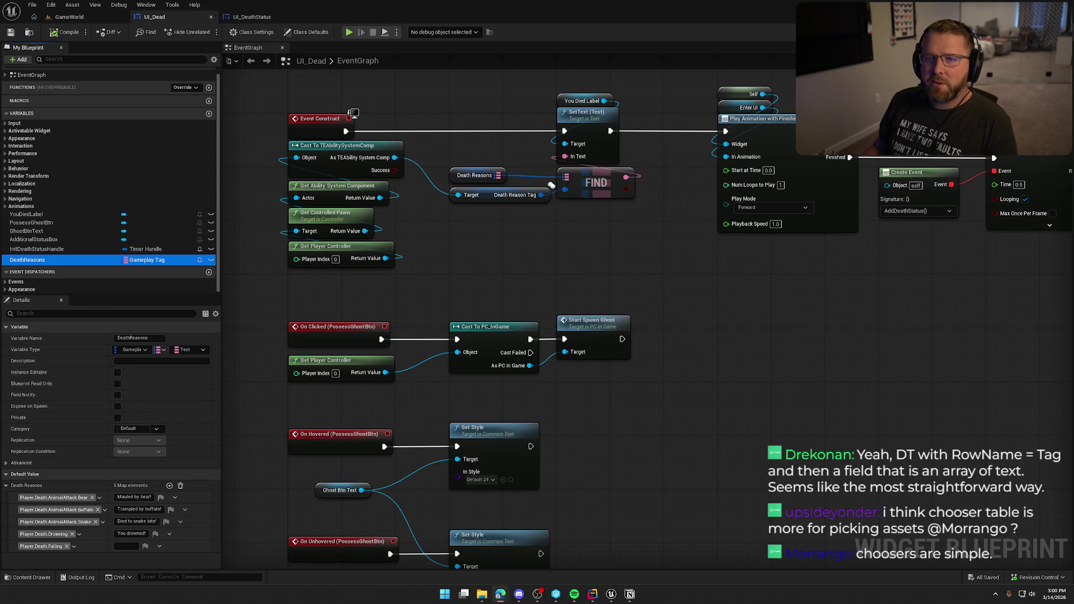
key("alt+Tab")
left_click_drag(277, 106, 482, 89)
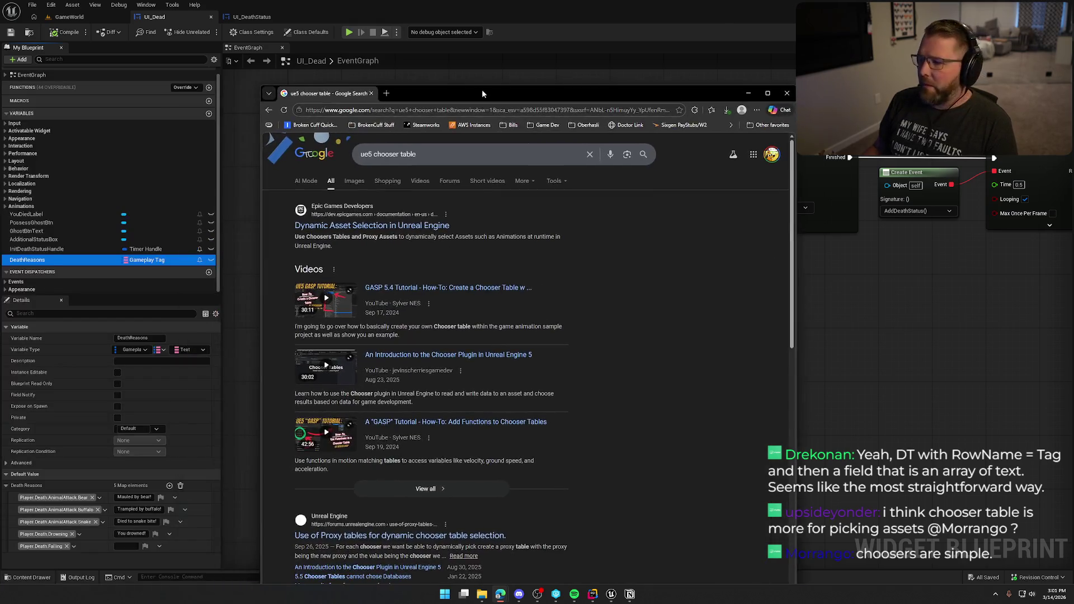
Step: Maximize the search results and open the 'Dynamic Asset Selection in Unreal Engine' documentation page
double_click(482, 89)
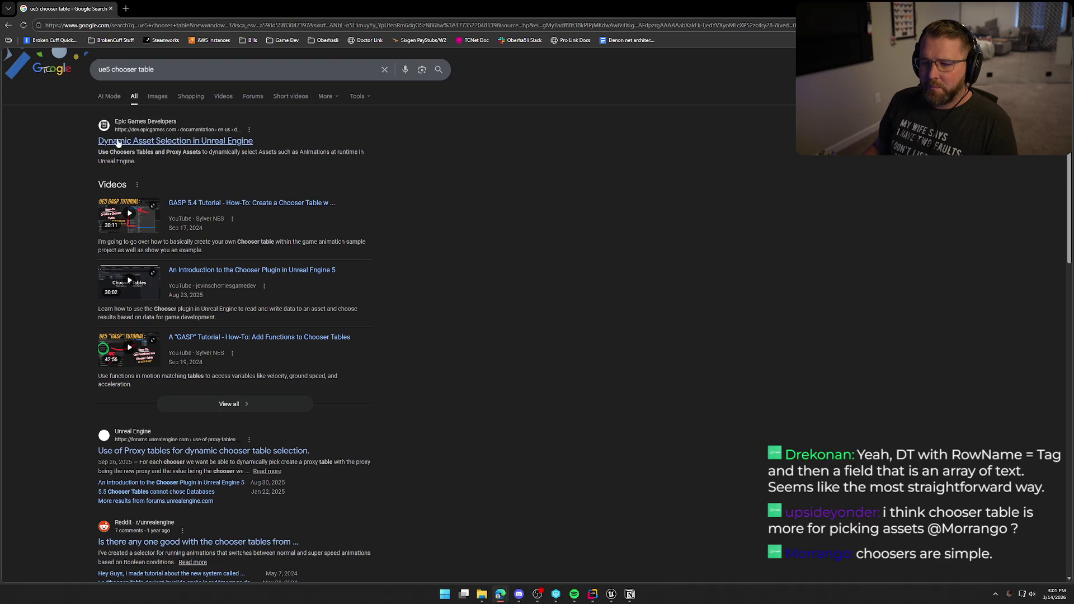
left_click(170, 141)
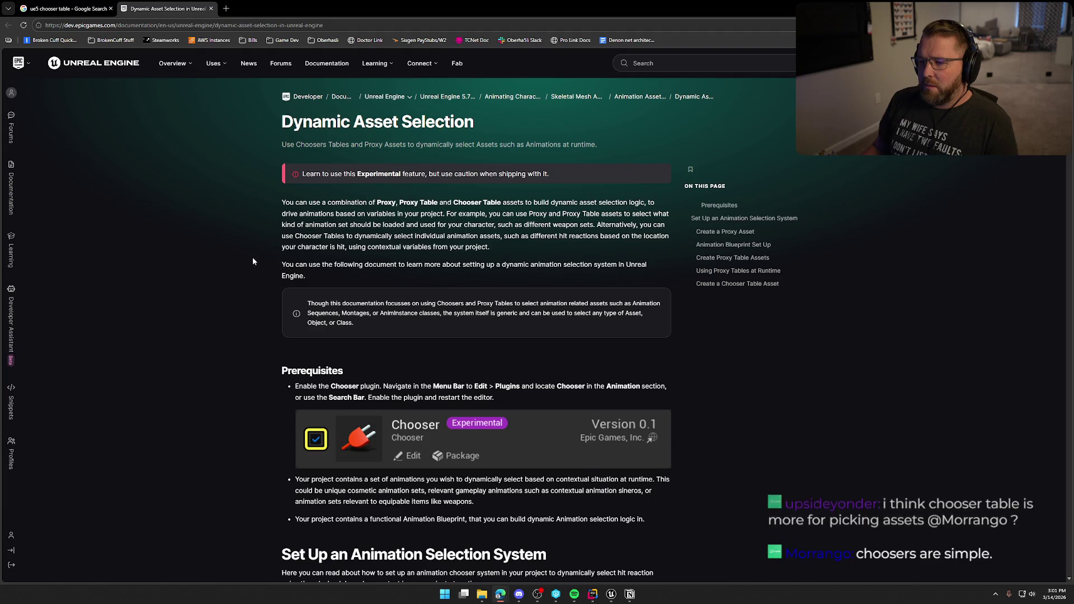
scroll(251, 255, "down", 1)
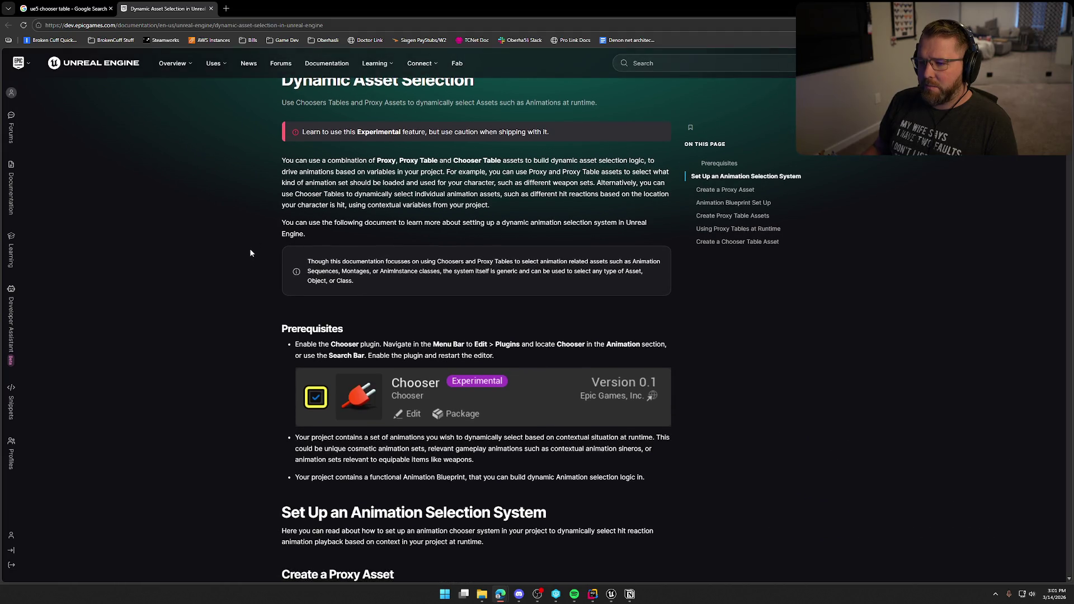
scroll(251, 254, "down", 1)
scroll(250, 249, "down", 4)
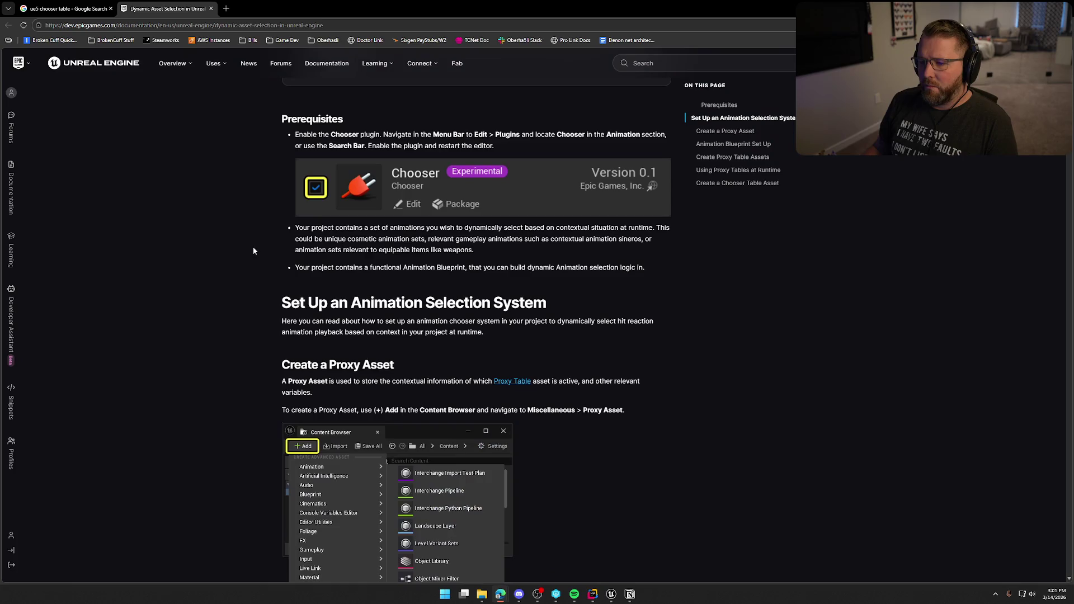
scroll(252, 247, "down", 2)
scroll(253, 246, "down", 3)
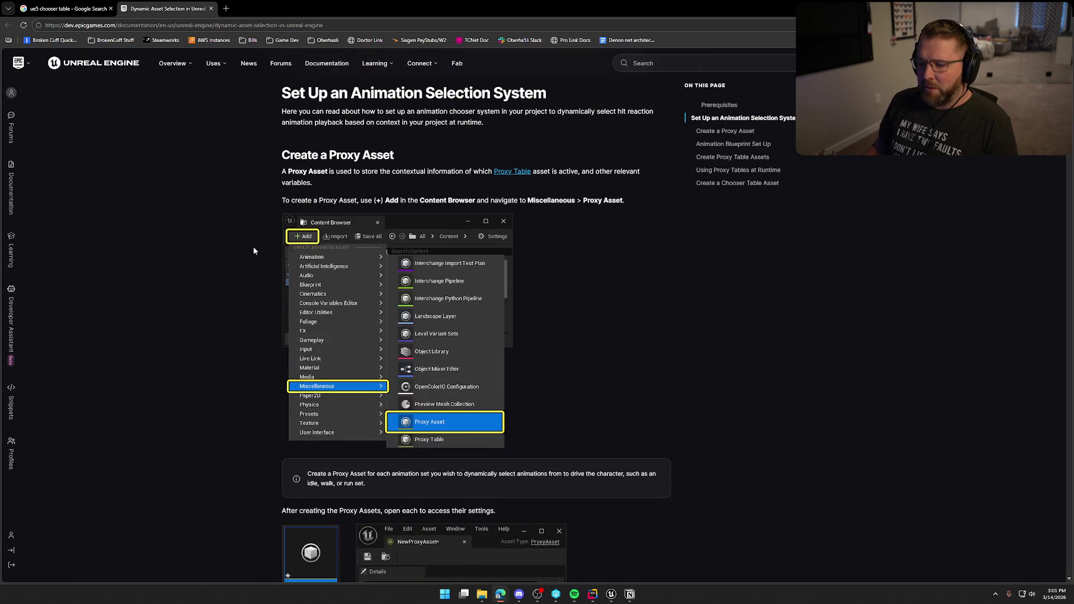
scroll(260, 246, "down", 7)
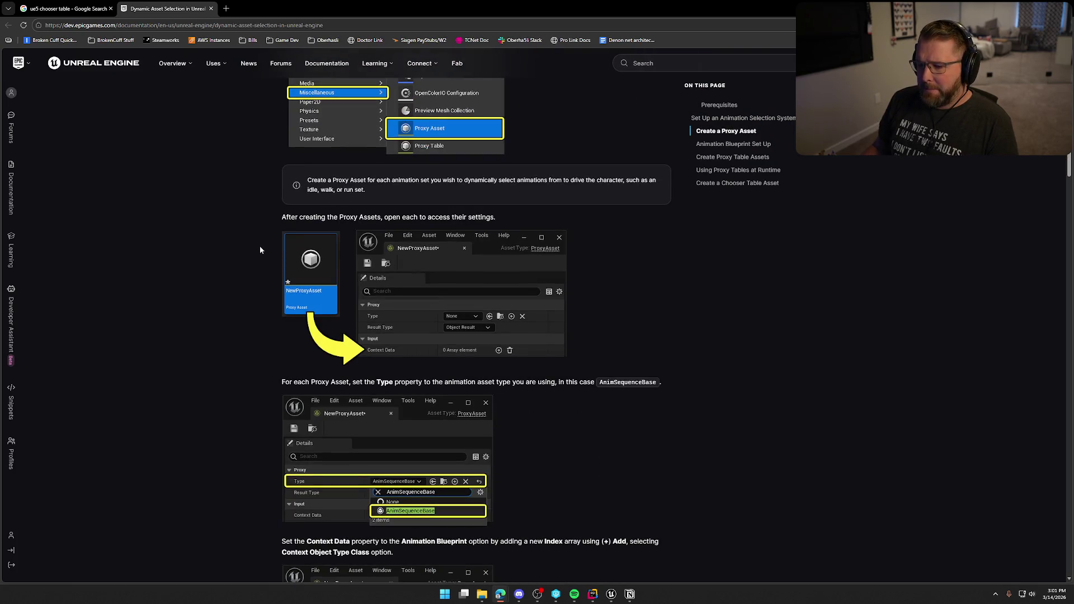
Step: Read down to 'Create a Chooser Table Asset', then go back to the search results and Unreal
scroll(260, 249, "down", 5)
scroll(260, 249, "down", 5)
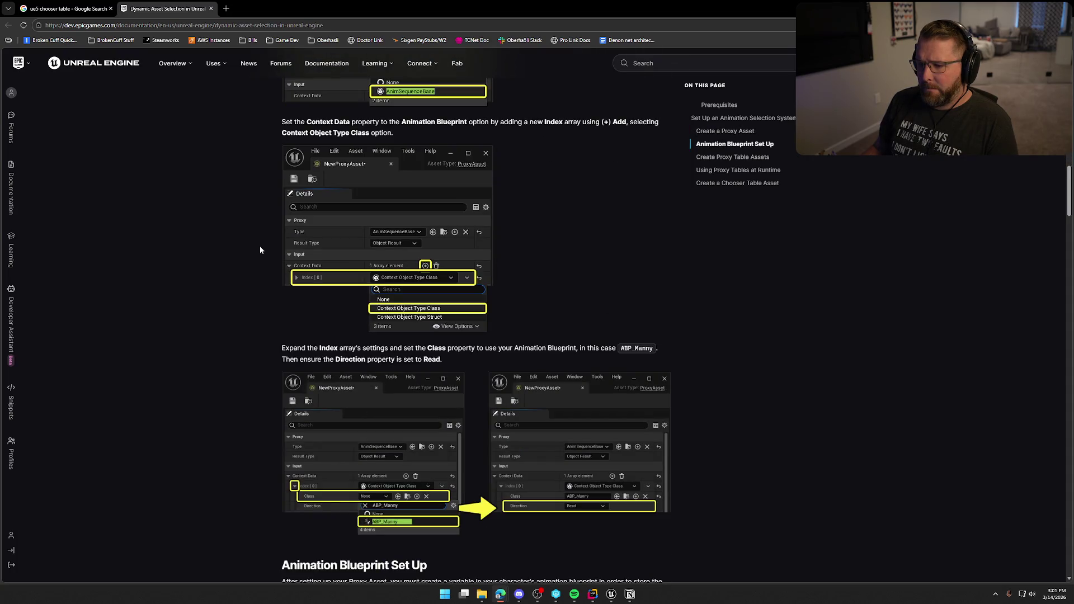
scroll(260, 250, "down", 5)
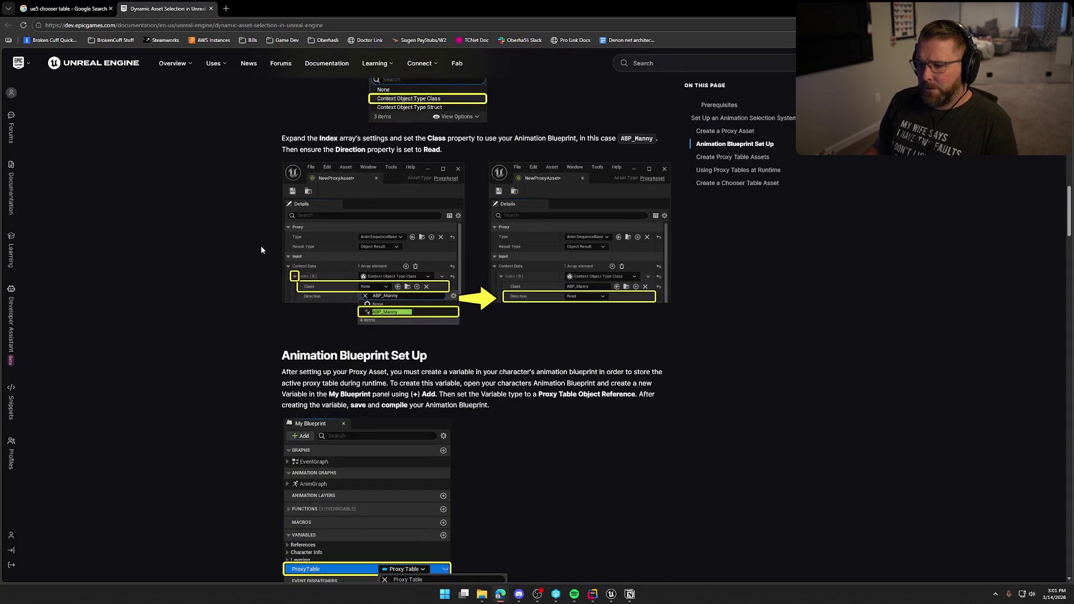
scroll(261, 250, "down", 8)
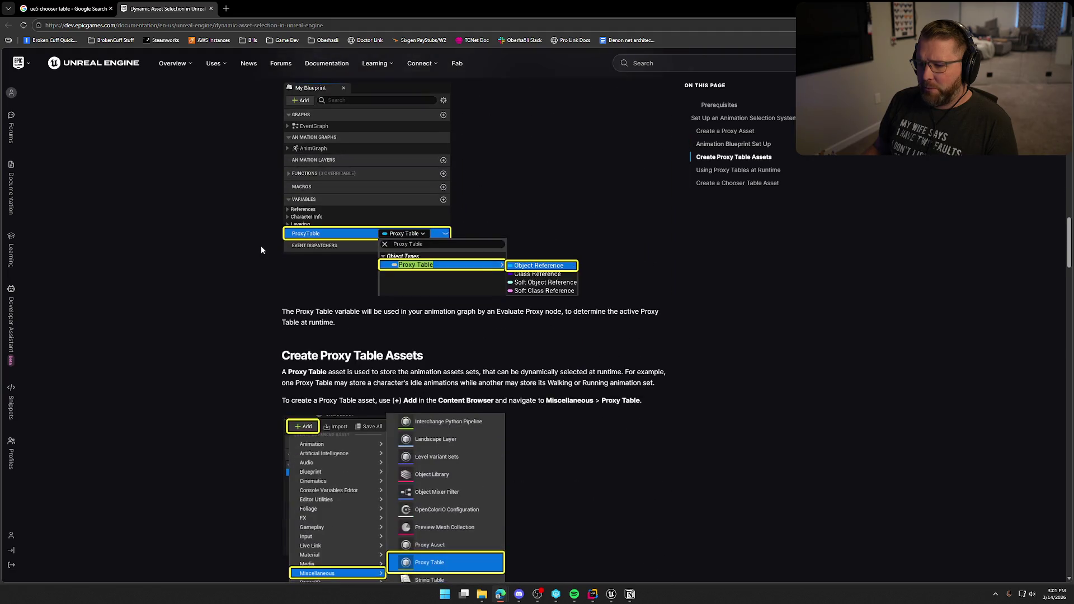
scroll(261, 250, "down", 5)
scroll(261, 247, "down", 12)
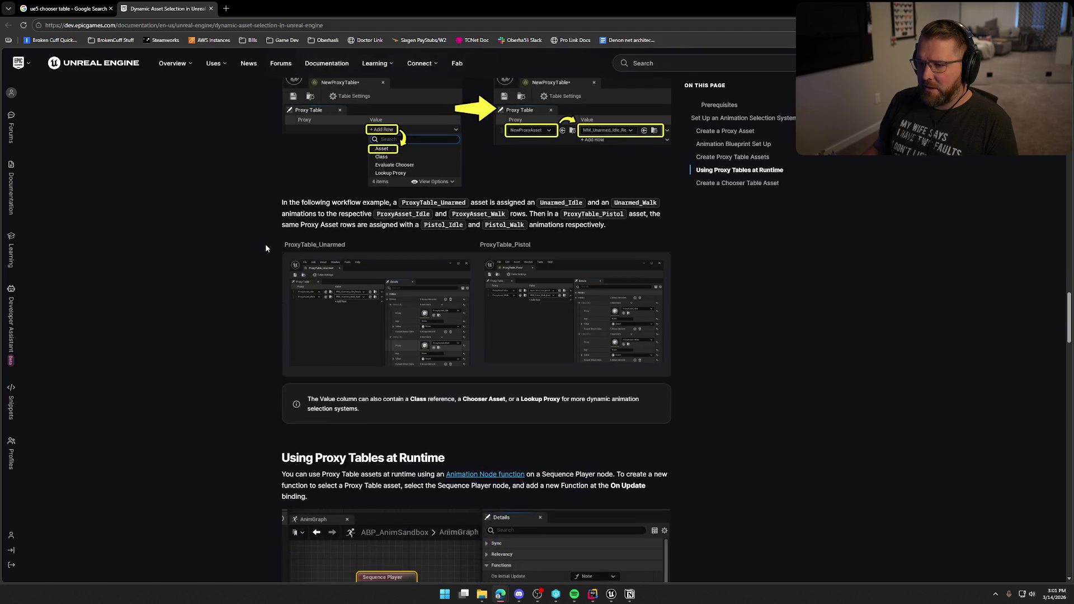
scroll(267, 247, "down", 10)
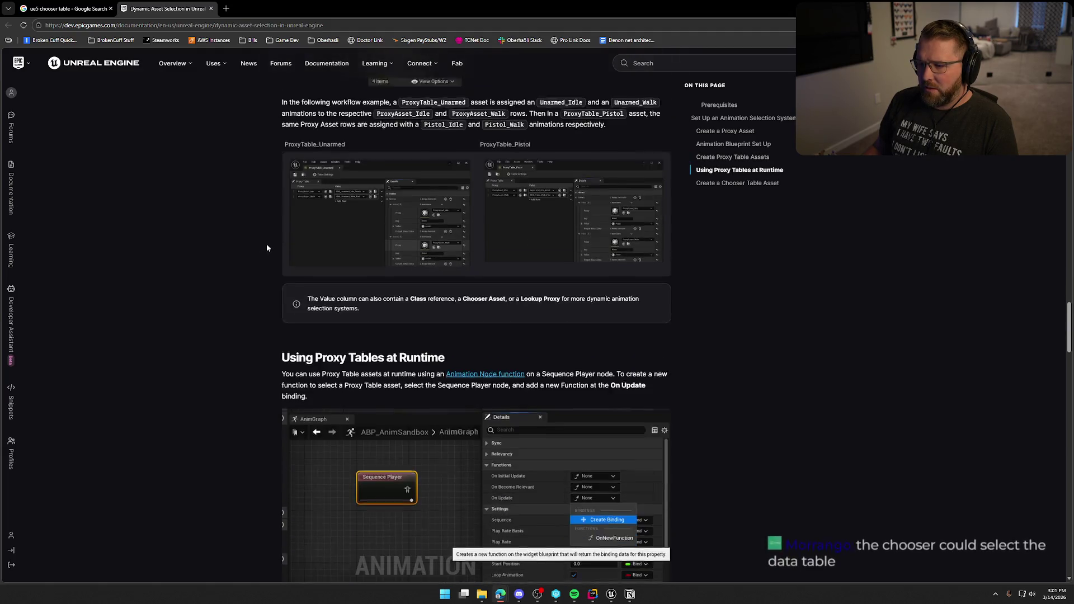
scroll(266, 248, "down", 11)
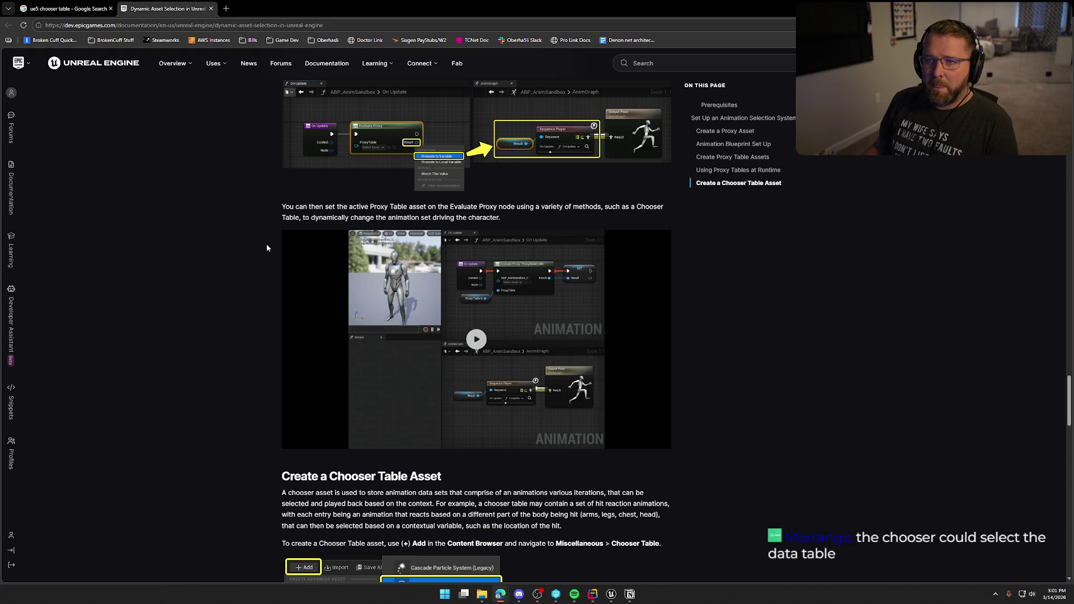
left_click(66, 8)
key("alt+Tab")
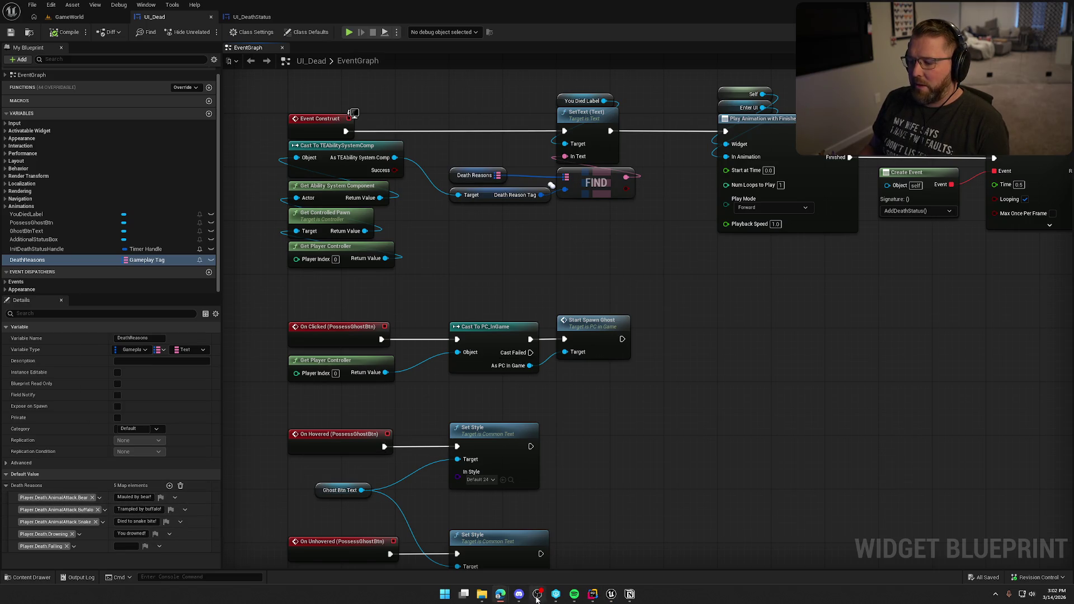
Step: Bring up the ChatGPT bear-attack death lines from the taskbar
mouse_move(500, 594)
left_click(528, 554)
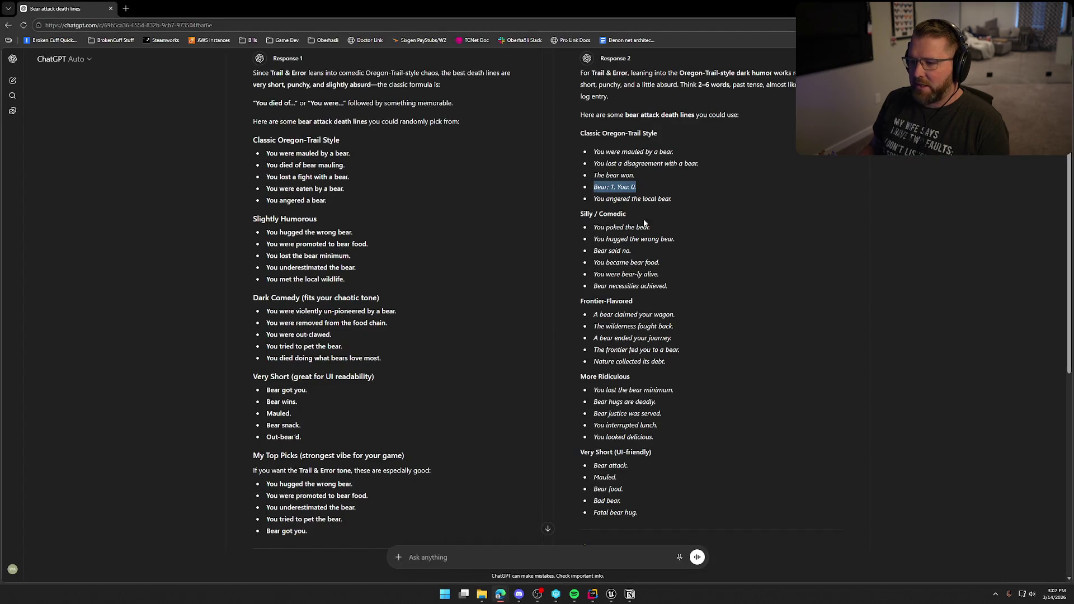
Step: Mark Response 1 as the preferred bear death lines and return to the UI_Dead blueprint
left_click(539, 349)
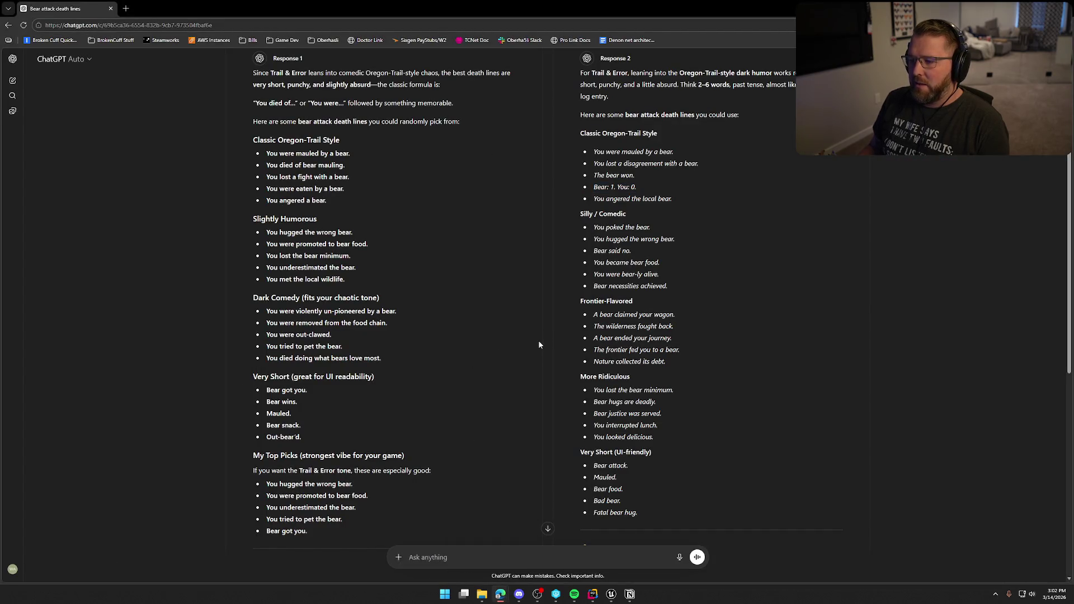
scroll(539, 340, "down", 3)
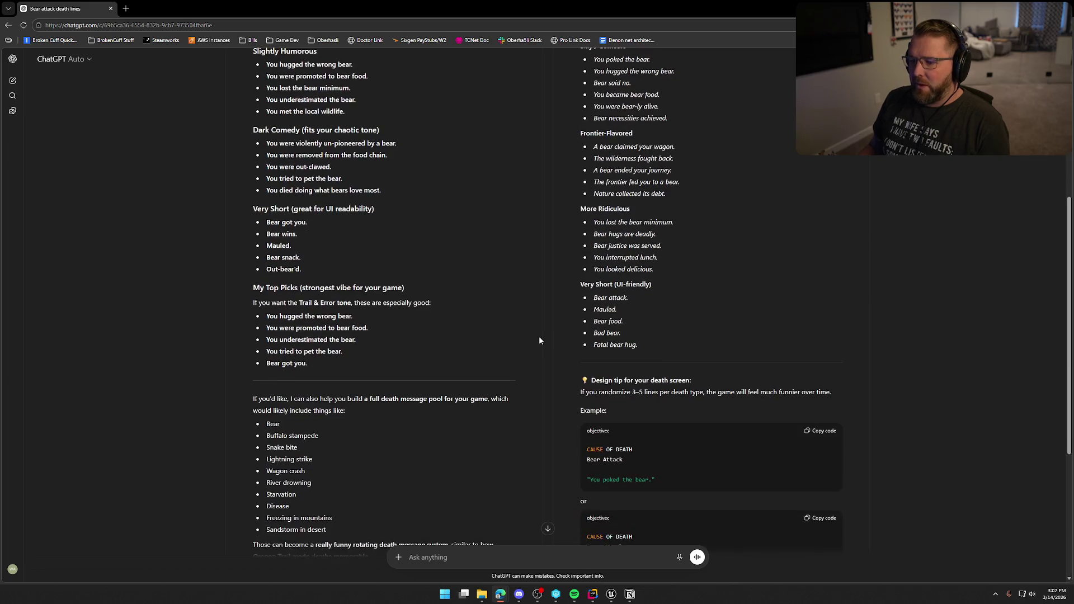
scroll(539, 339, "down", 3)
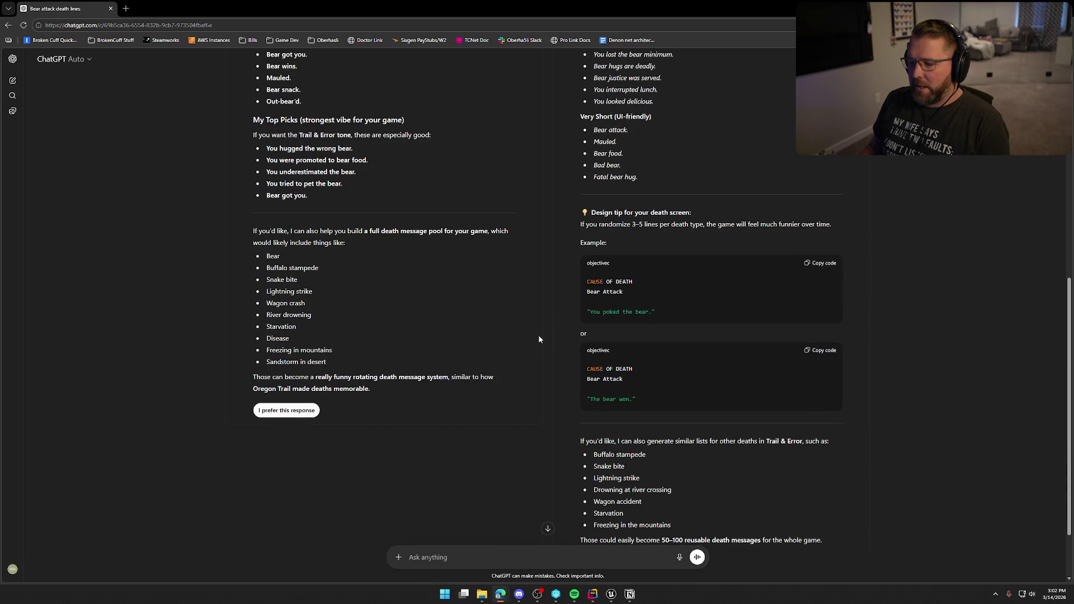
left_click(279, 411)
scroll(447, 231, "up", 5)
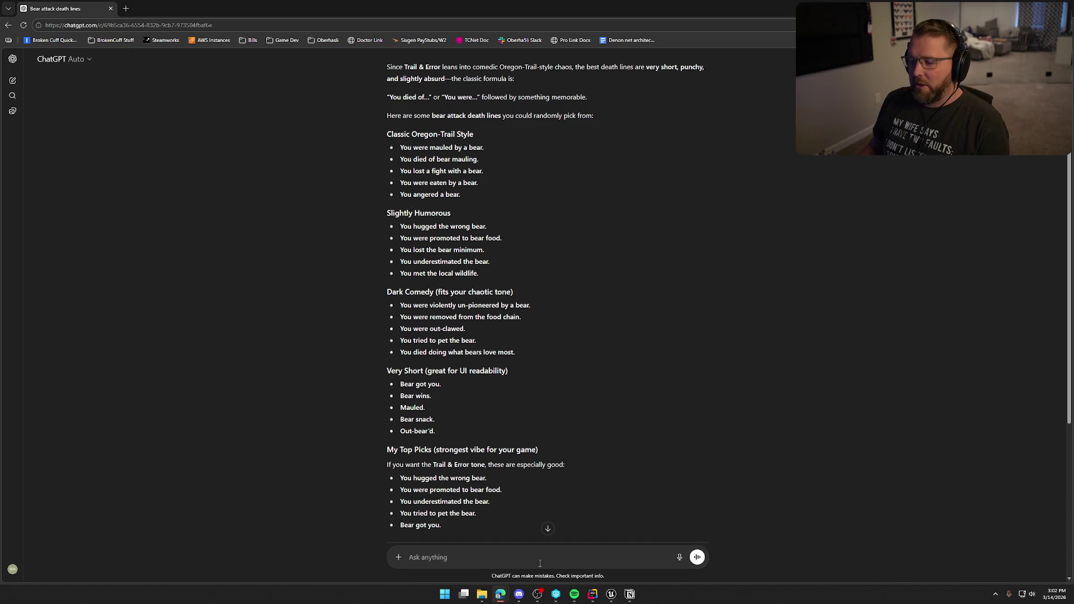
left_click(593, 594)
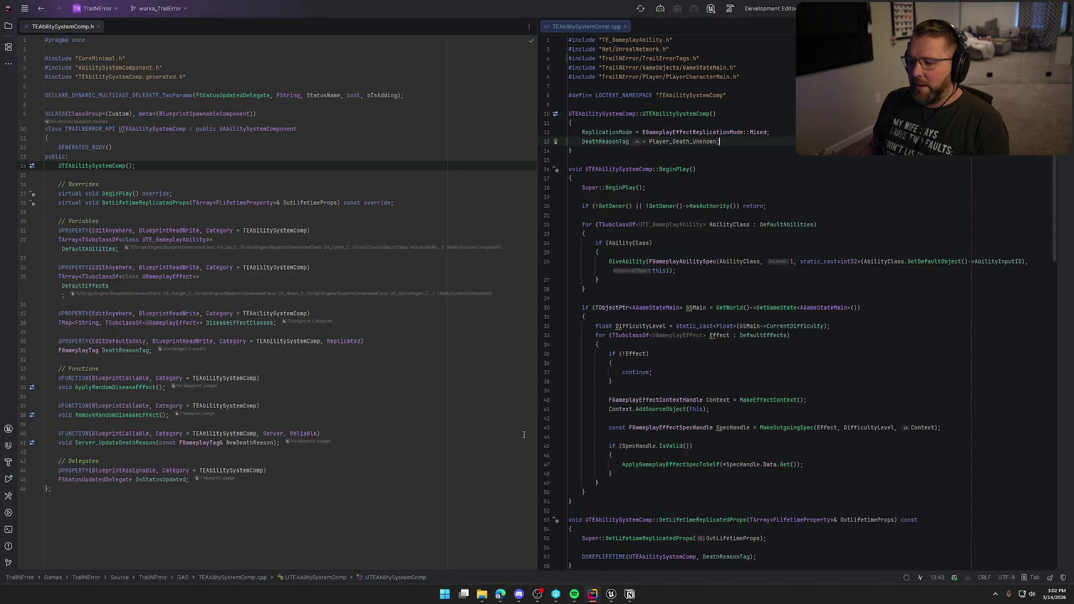
left_click(612, 594)
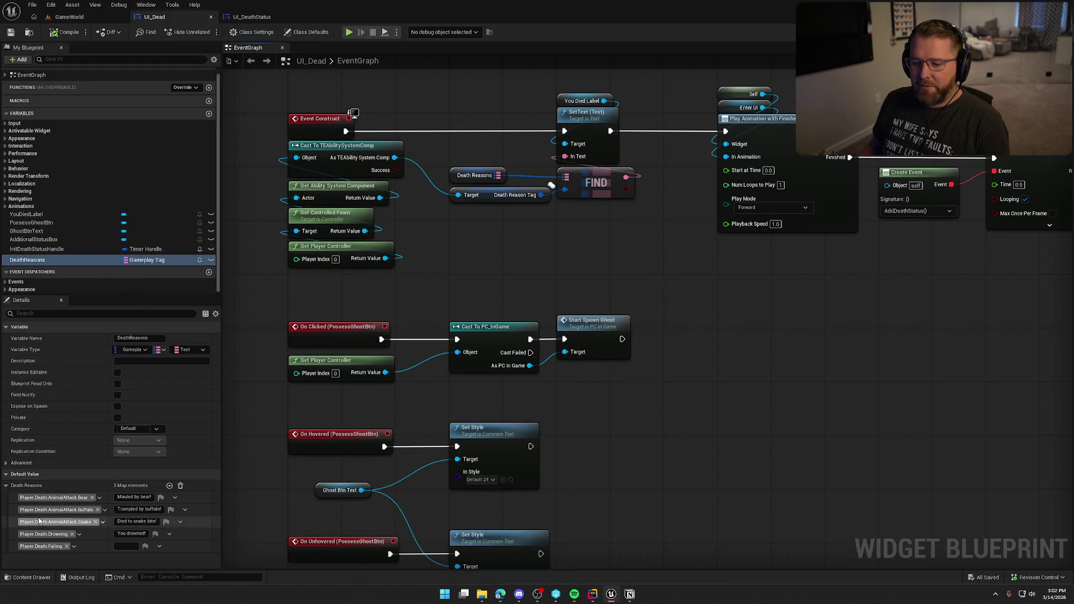
Step: Wire the Death Reason Tag pin into the Find node's key on the DeathReasons map
key("alt+Tab")
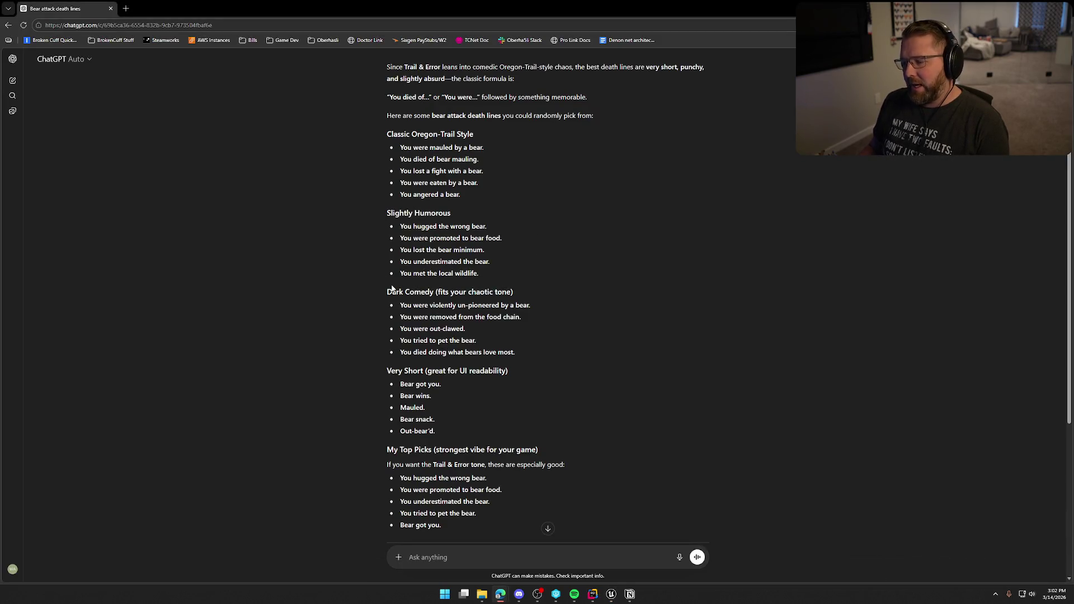
key("alt+Tab")
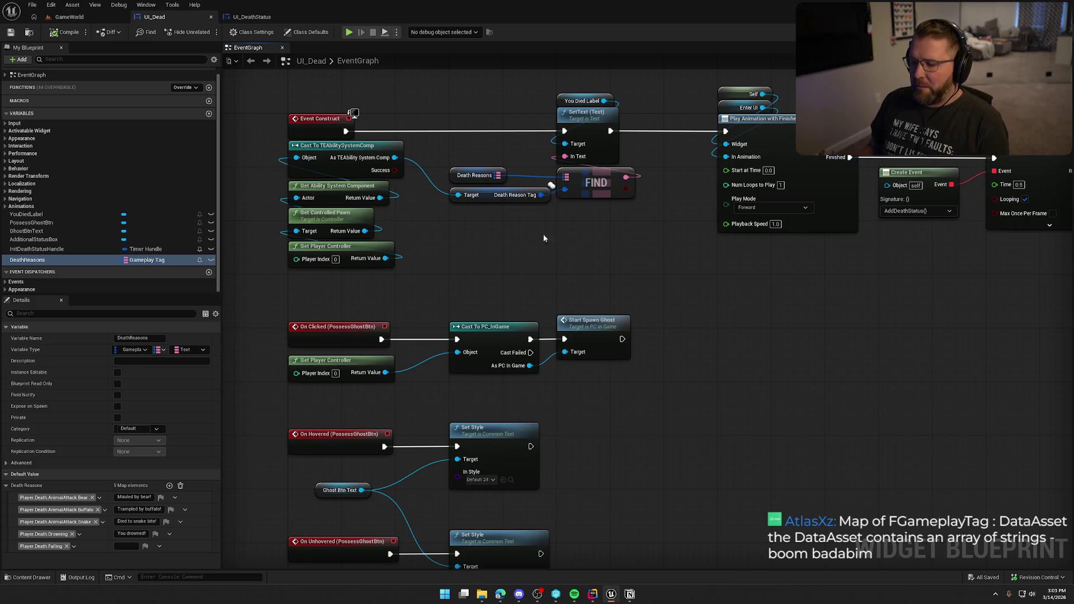
left_click_drag(568, 191, 567, 190)
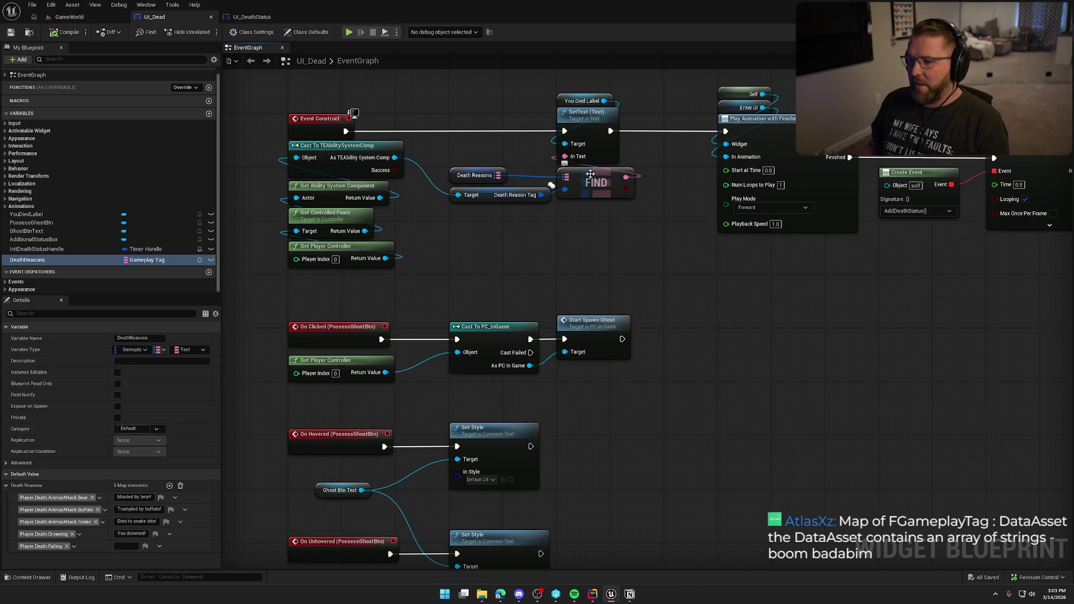
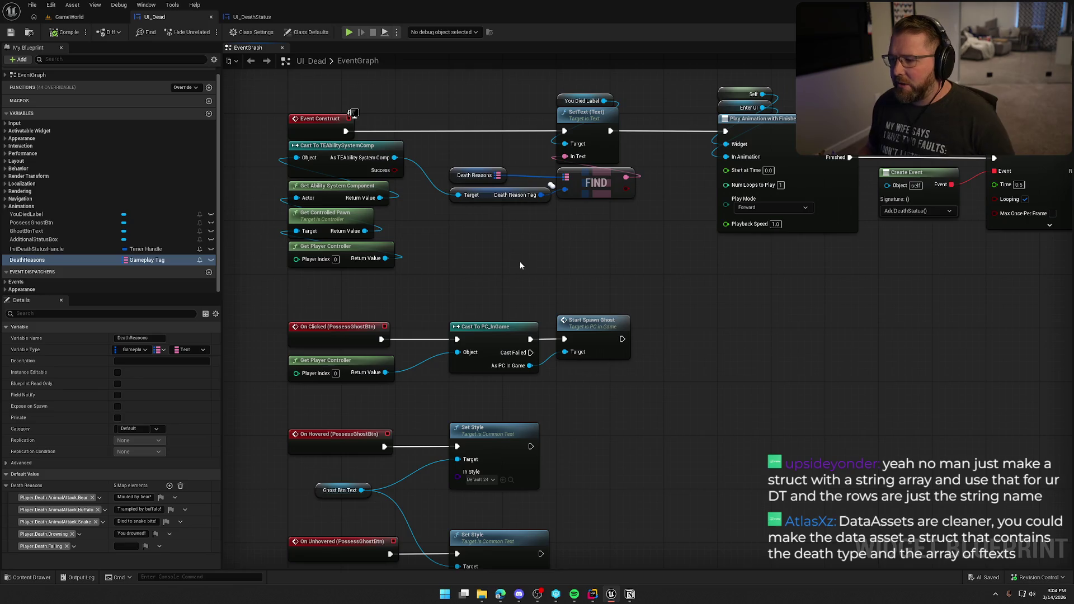
Step: From Death Reason Tag, add a Get Debug String from Gameplay Tag node and a Get Tag Name node
left_click_drag(541, 195, 559, 217)
type("to s")
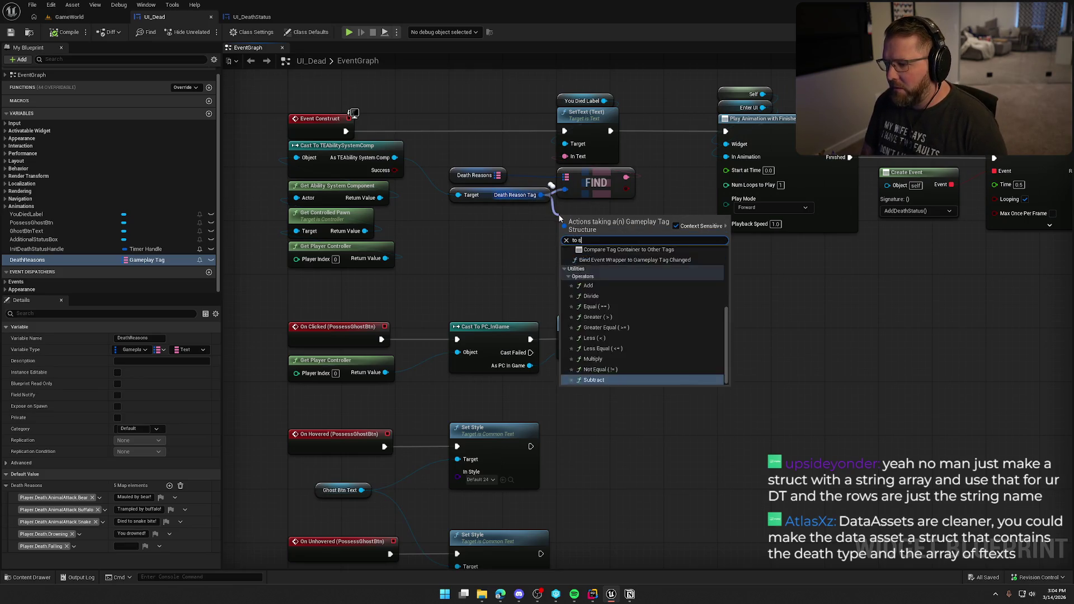
key("BackSpace")
key("BackSpace")
key("BackSpace")
type("string")
key("Return")
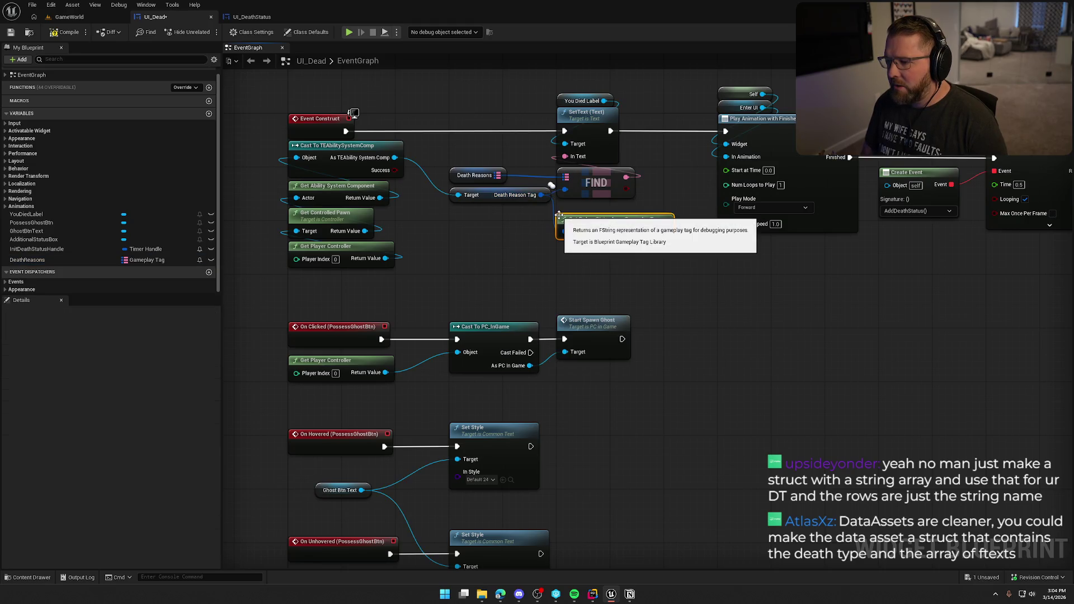
left_click_drag(539, 197, 562, 258)
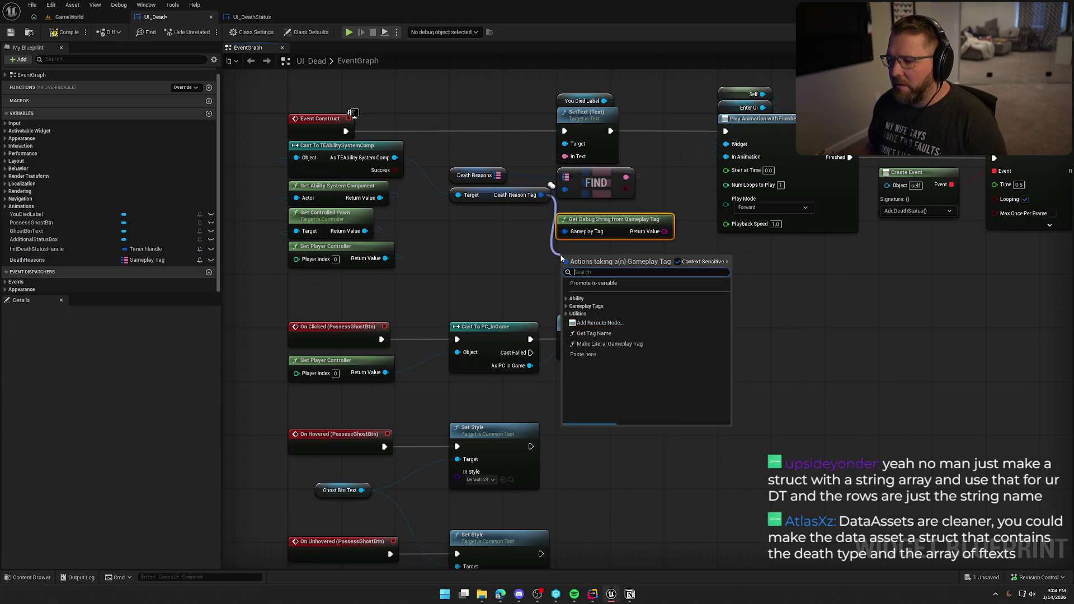
type("name")
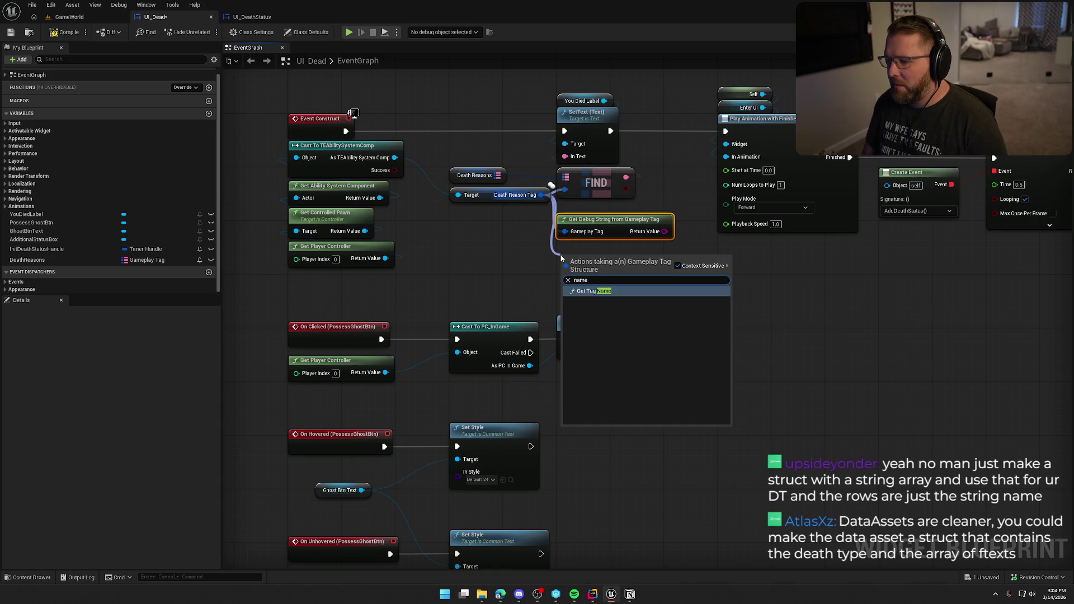
key("Return")
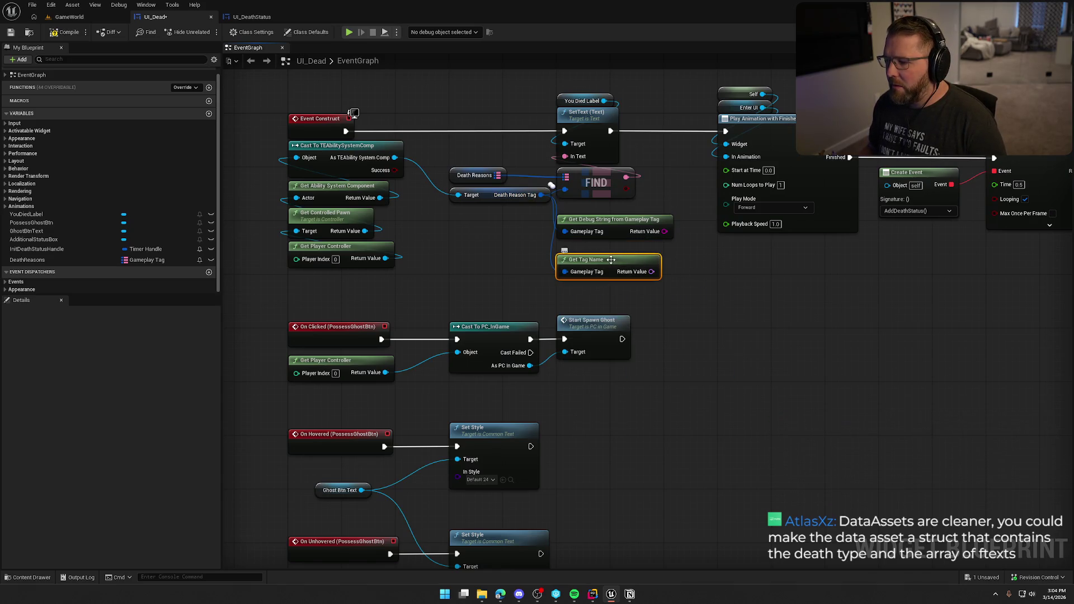
Step: Delete the debug string node and move Get Tag Name into its place
left_click_drag(651, 271, 720, 283)
left_click(681, 258)
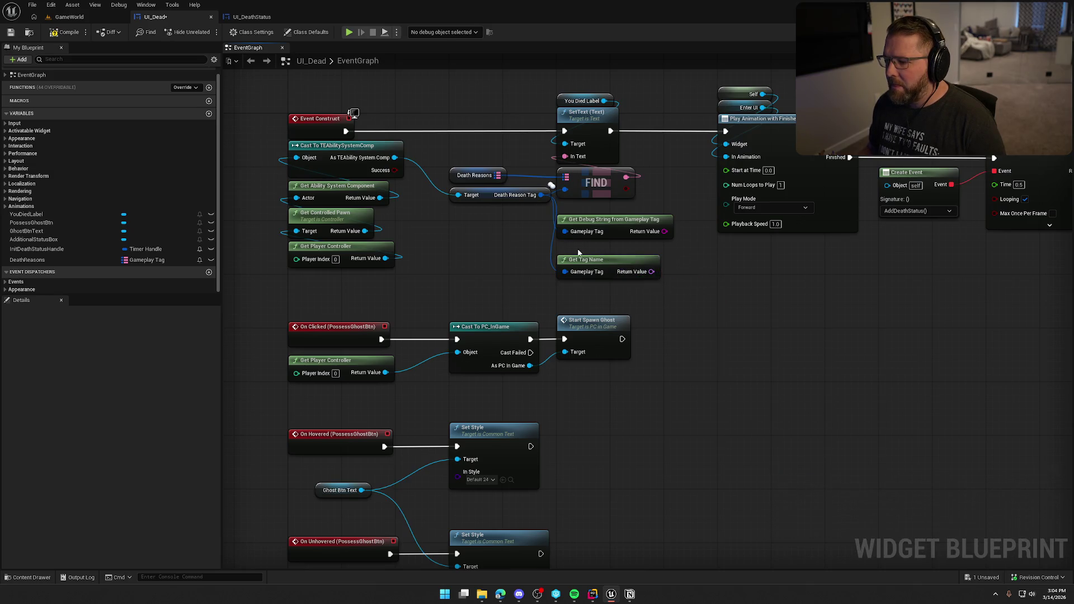
left_click(637, 233)
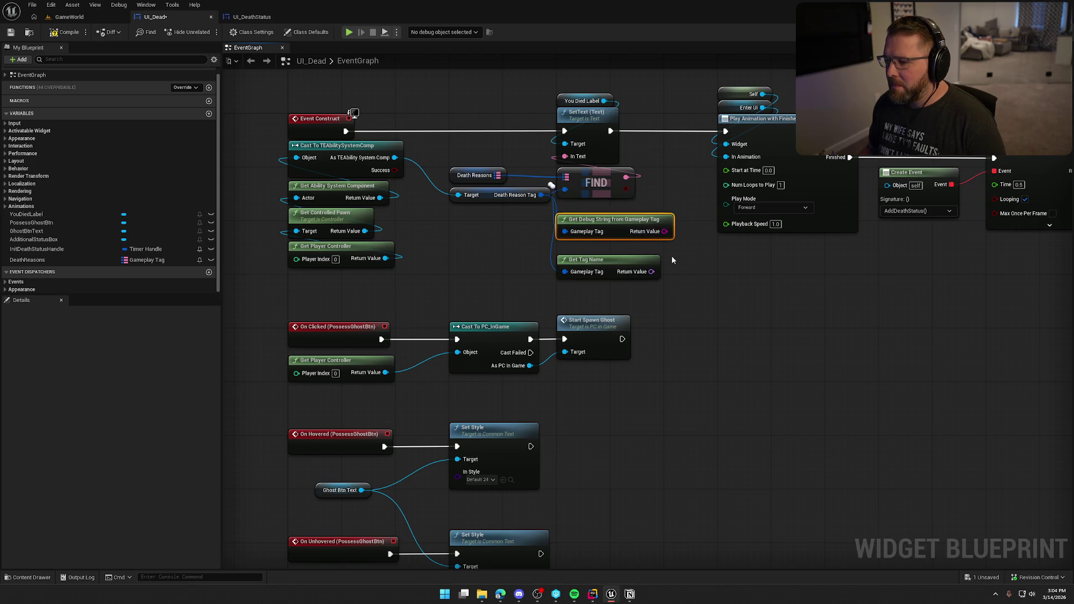
key("Delete")
mouse_move(616, 266)
left_mouse_down()
mouse_move(500, 226)
mouse_move(528, 217)
left_mouse_up()
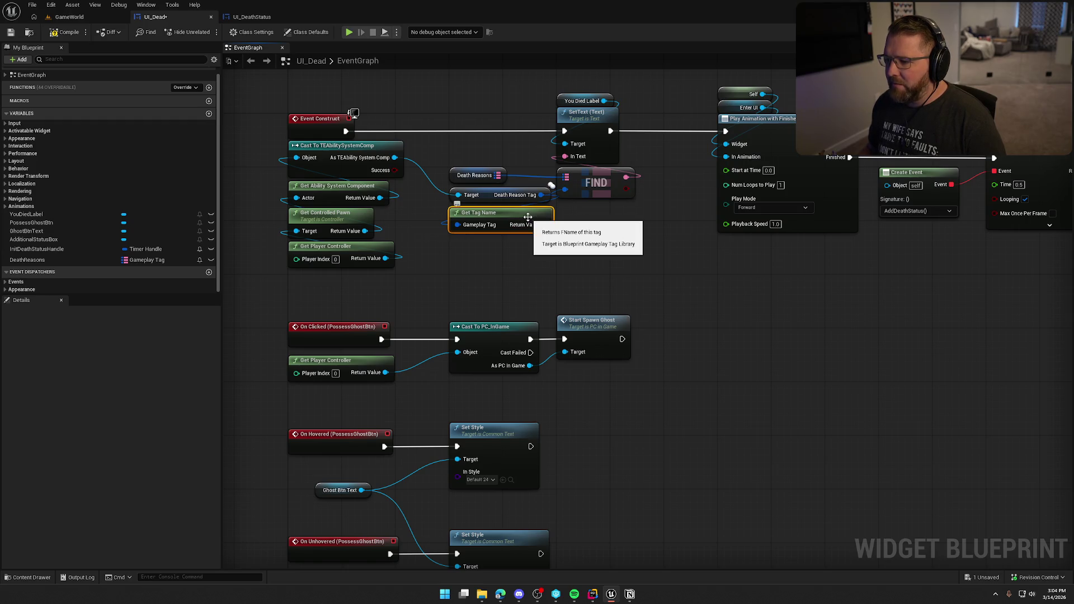
left_click_drag(544, 224, 587, 230)
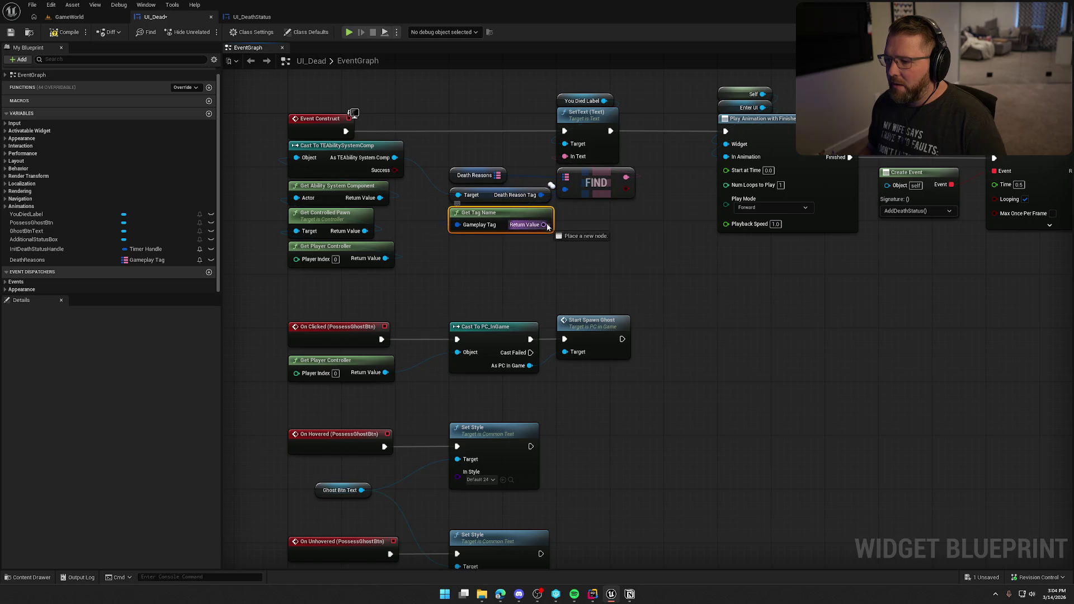
left_click(589, 215)
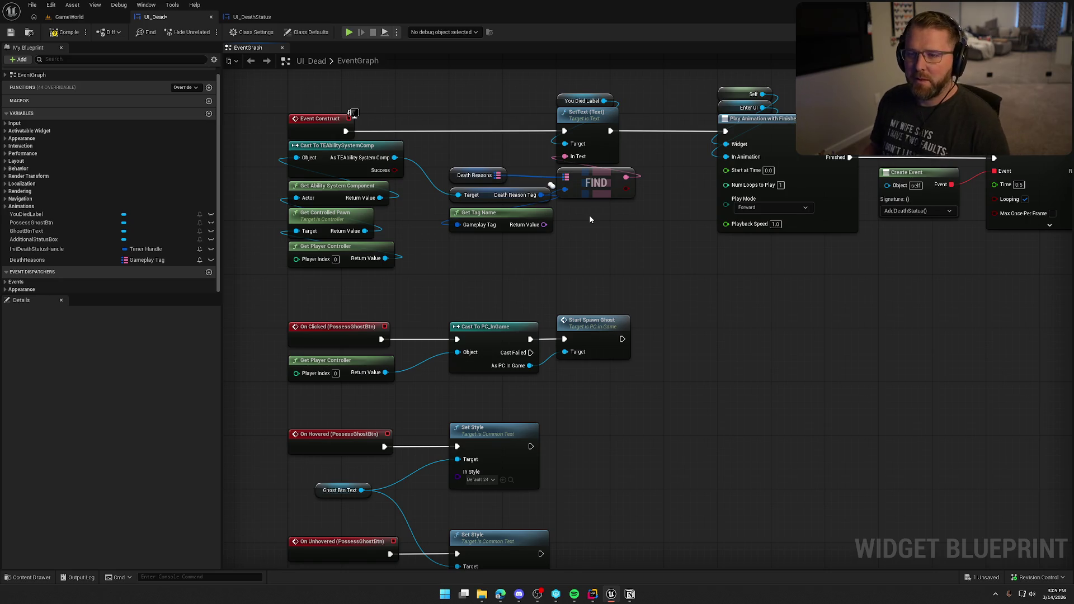
Step: Bring JetBrains Rider to the front, showing the TEAbilitySystemComp code
left_click(591, 593)
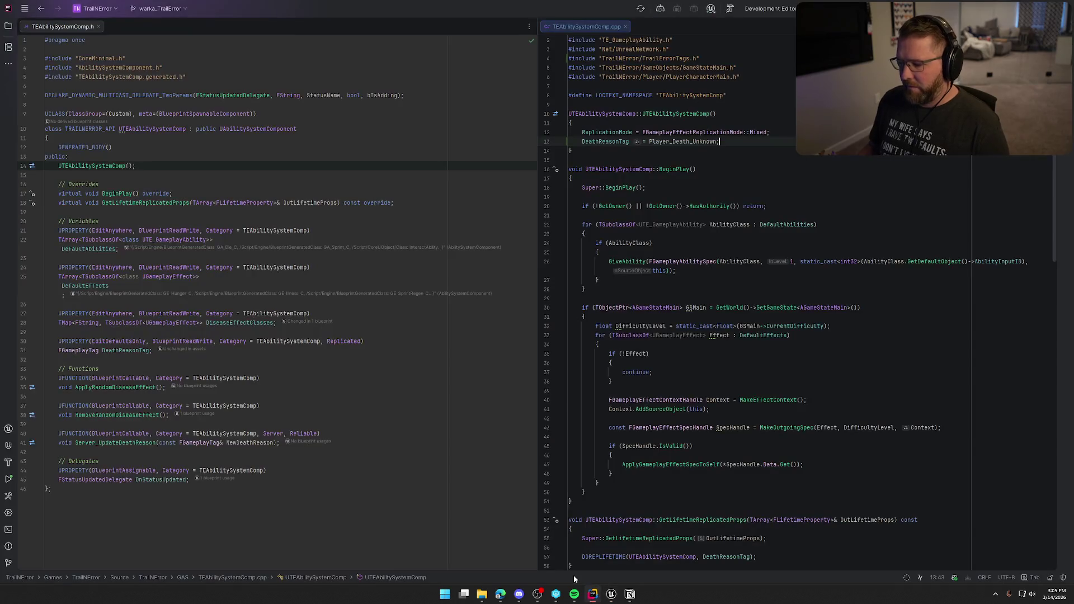
Step: Open TrailNErrorData.h from the solution tree in the left editor pane
left_click(8, 25)
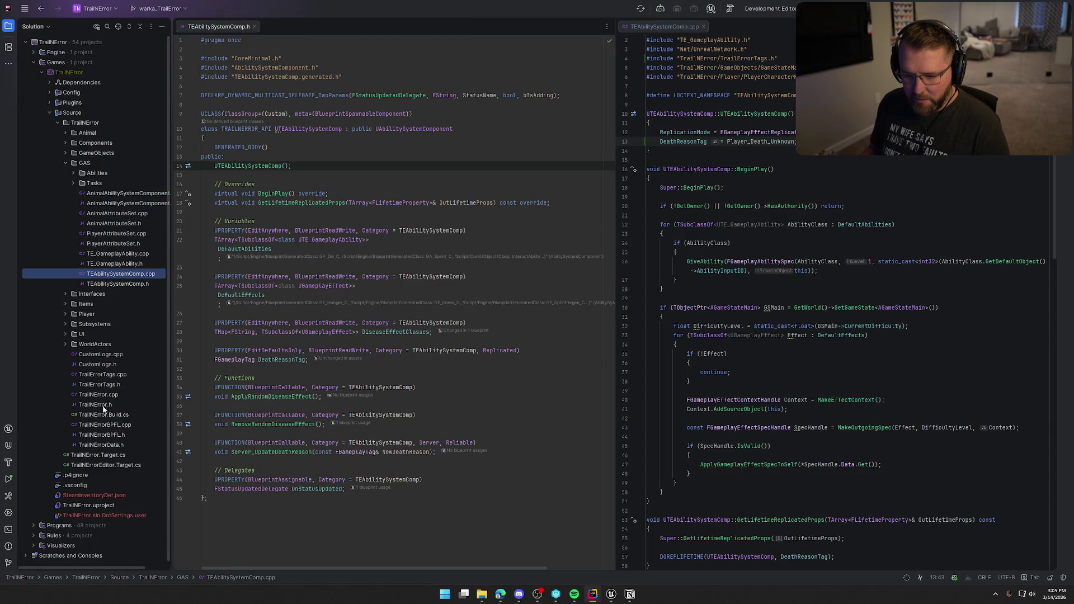
double_click(109, 444)
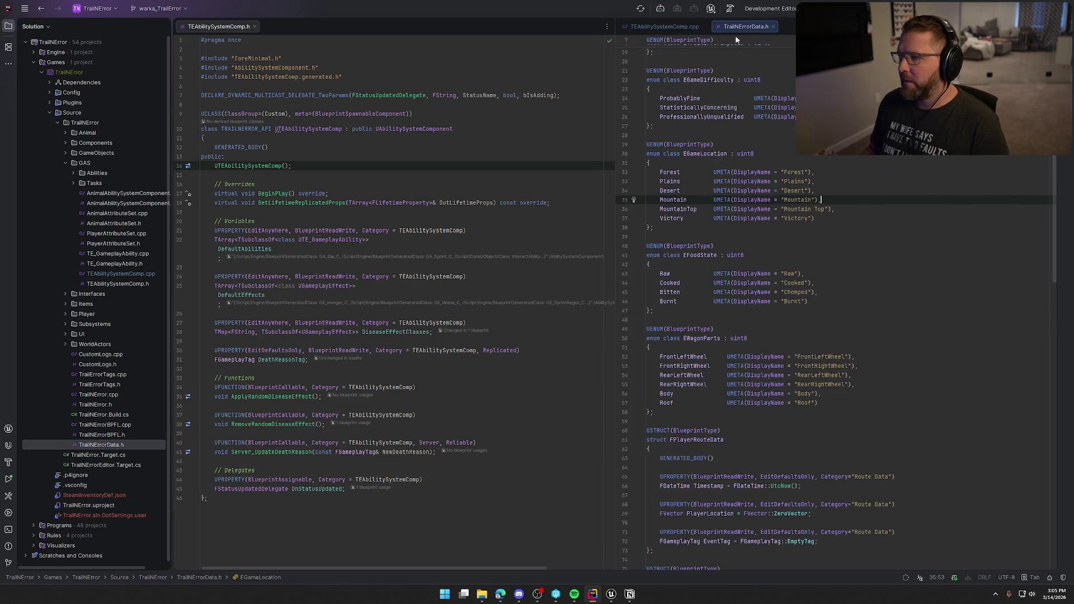
mouse_move(739, 27)
left_mouse_down()
mouse_move(336, 168)
mouse_move(224, 112)
left_mouse_up()
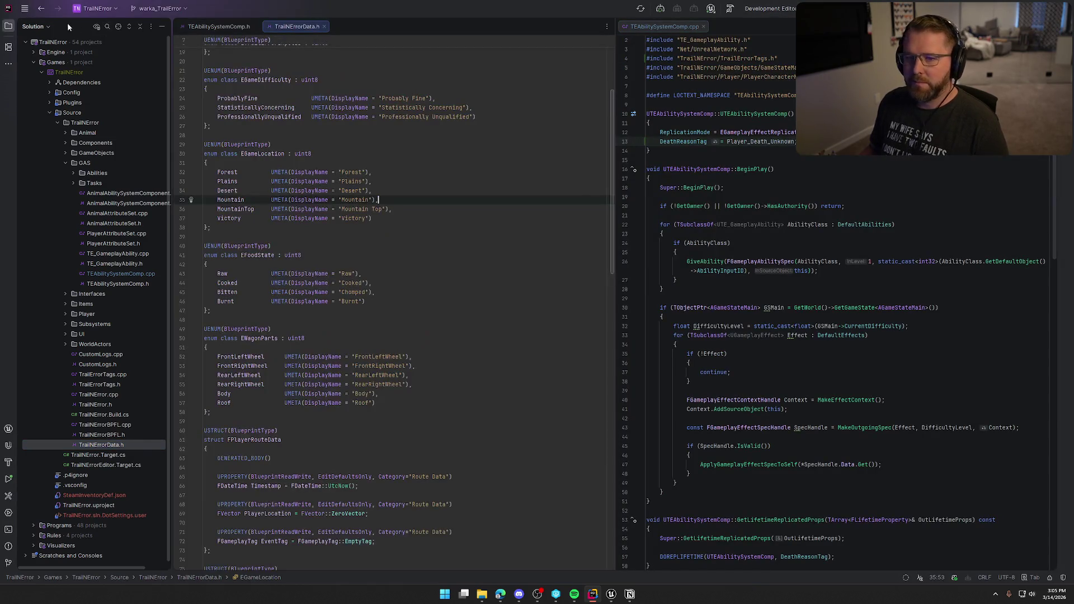
left_click(9, 26)
Step: Rename the DeathReasons member to DeathReason
key("ctrl+End")
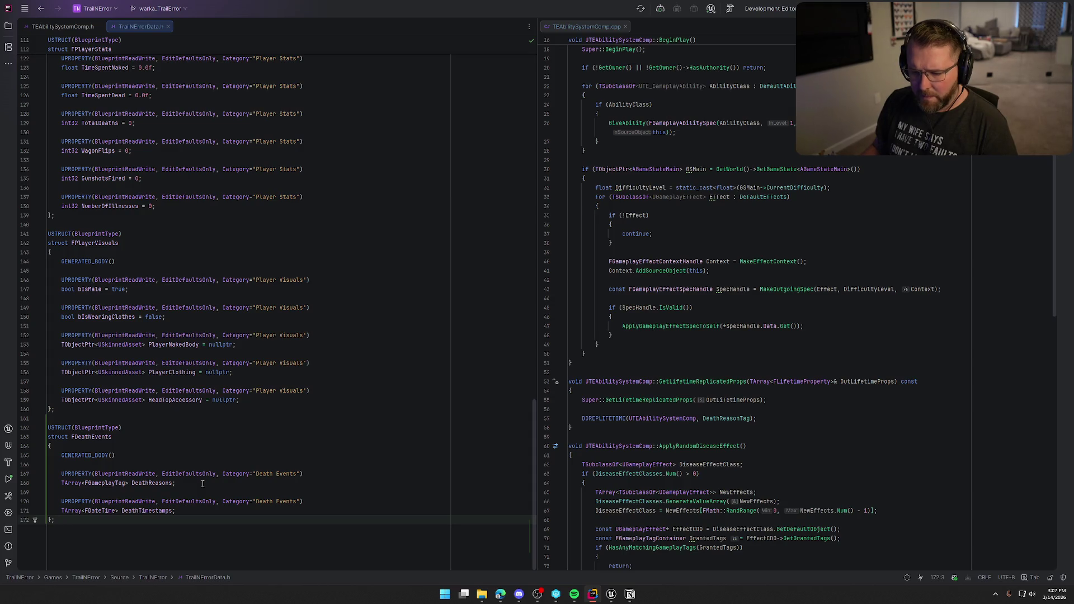
left_click(191, 483)
key("Left")
key("BackSpace")
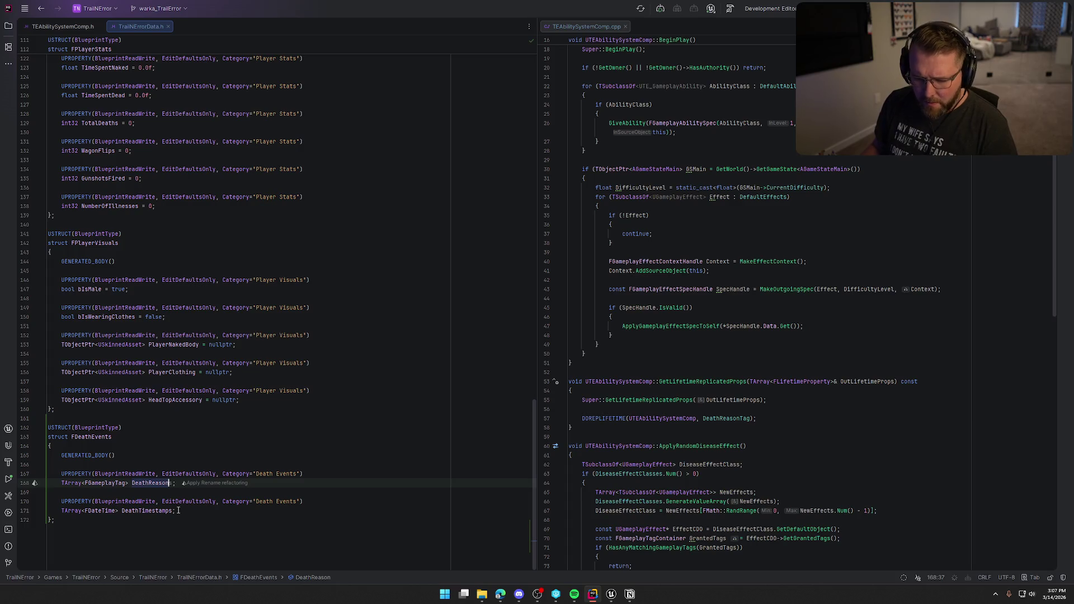
Step: Replace the DeathTimestamps declaration with a TArray<FText> member named DeathReasonsText
left_click(191, 513)
key("shift+Home")
key("BackSpace")
type("T")
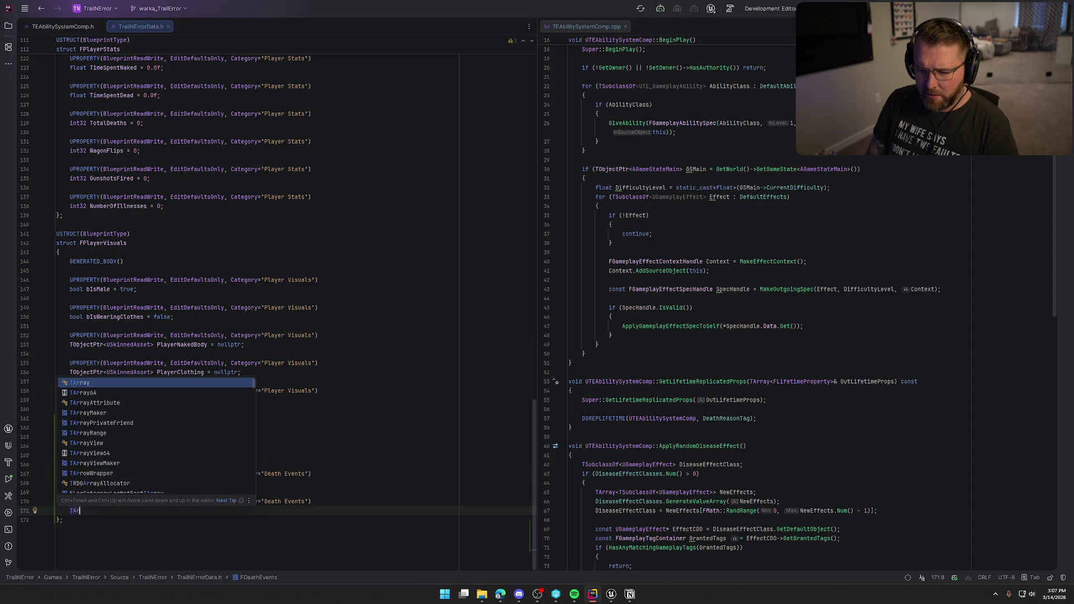
type("Array")
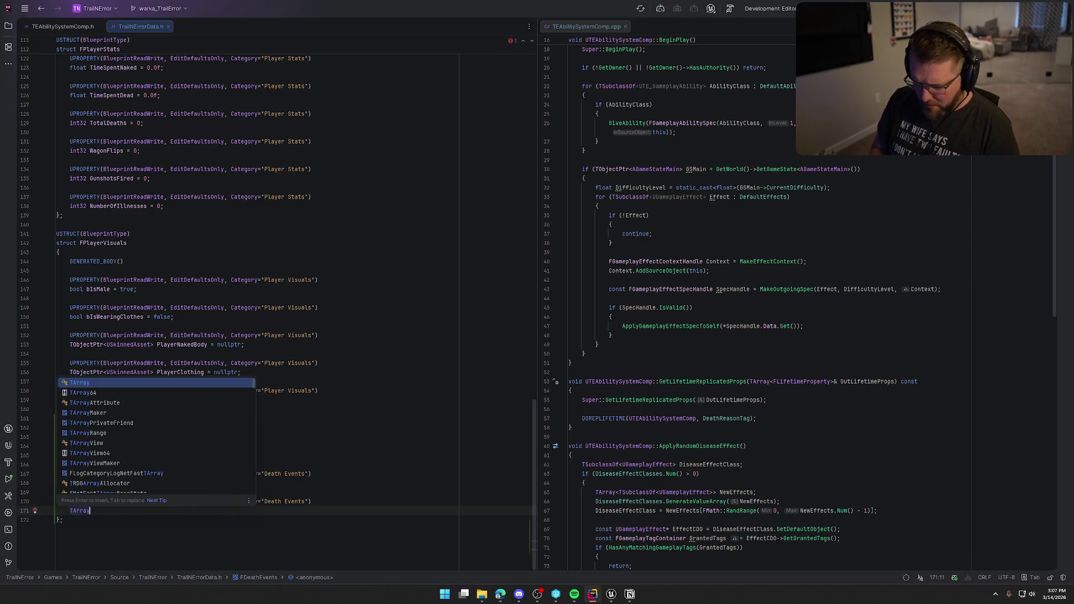
key("ctrl+z")
key("ctrl+z")
type("<FText")
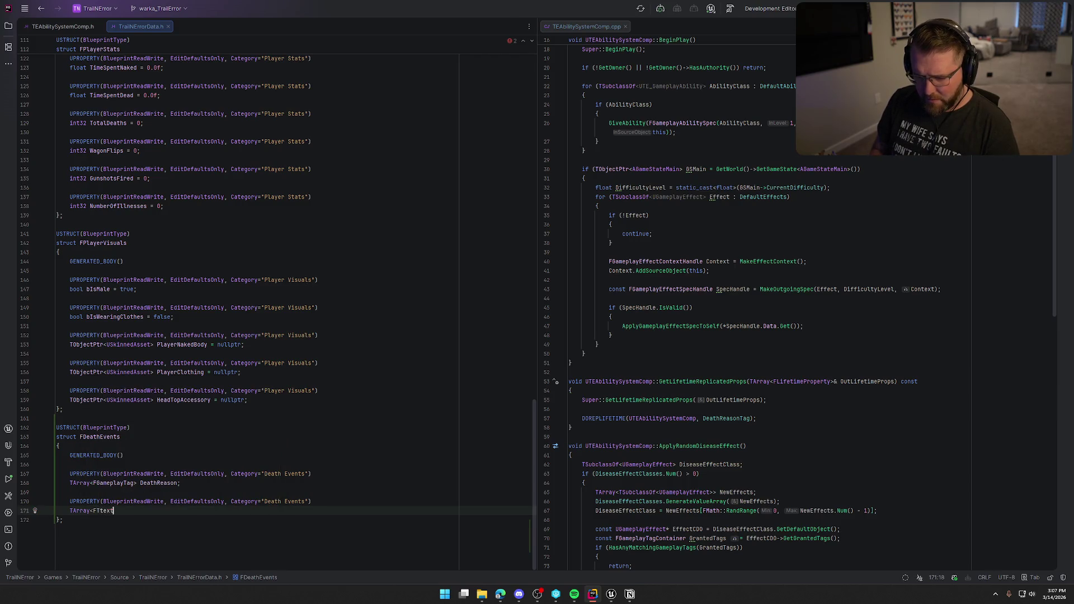
key("BackSpace")
key("BackSpace")
type("ext")
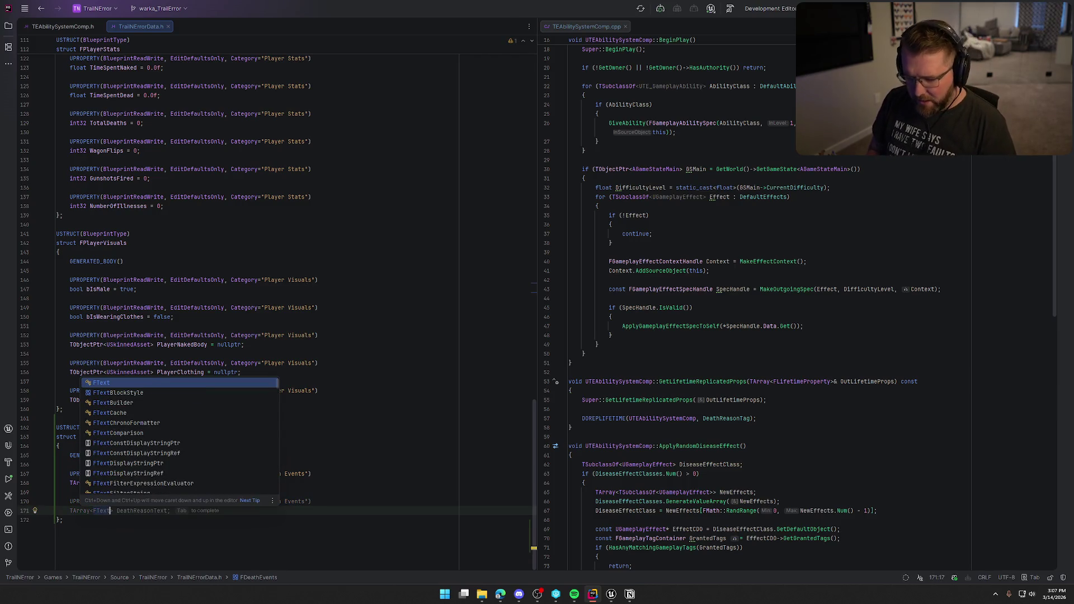
key("Tab")
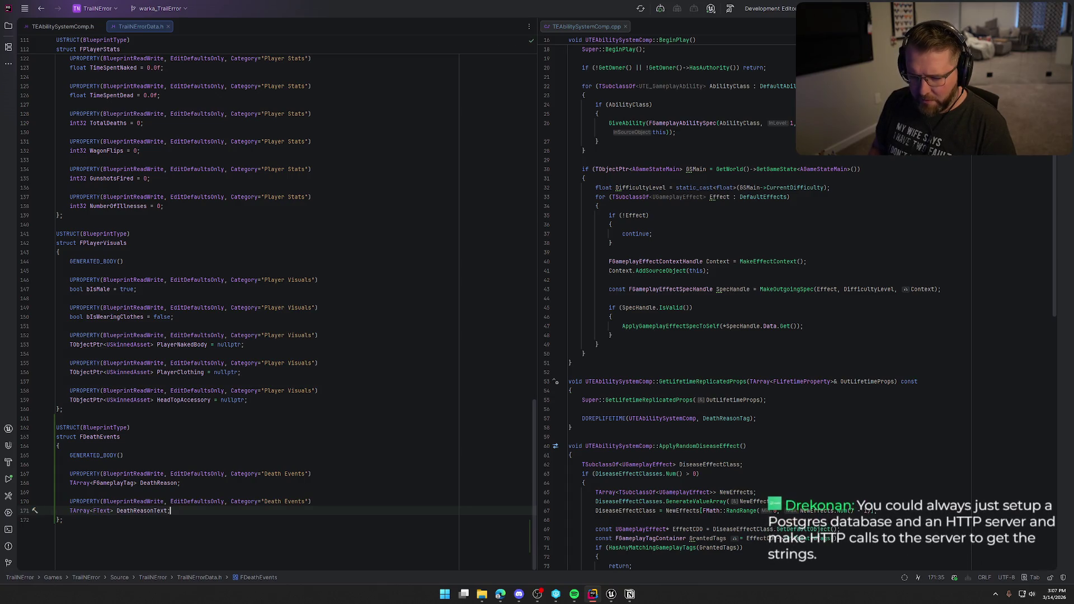
key("Left")
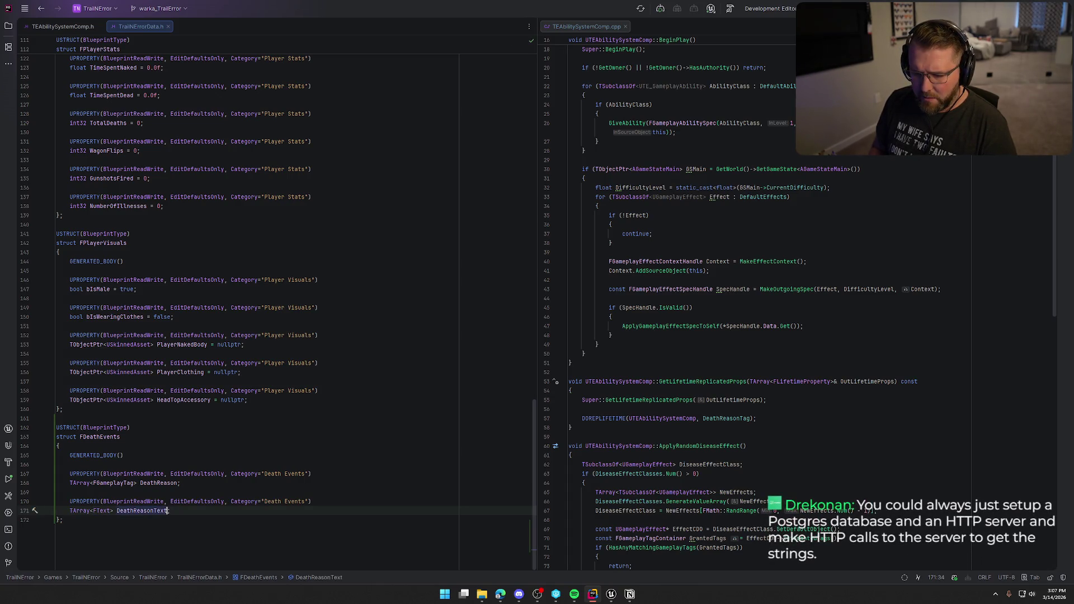
type("s")
key("End")
Step: Delete the DeathReason property declaration from the FDeathEvents struct
key("Up")
key("Up")
key("Up")
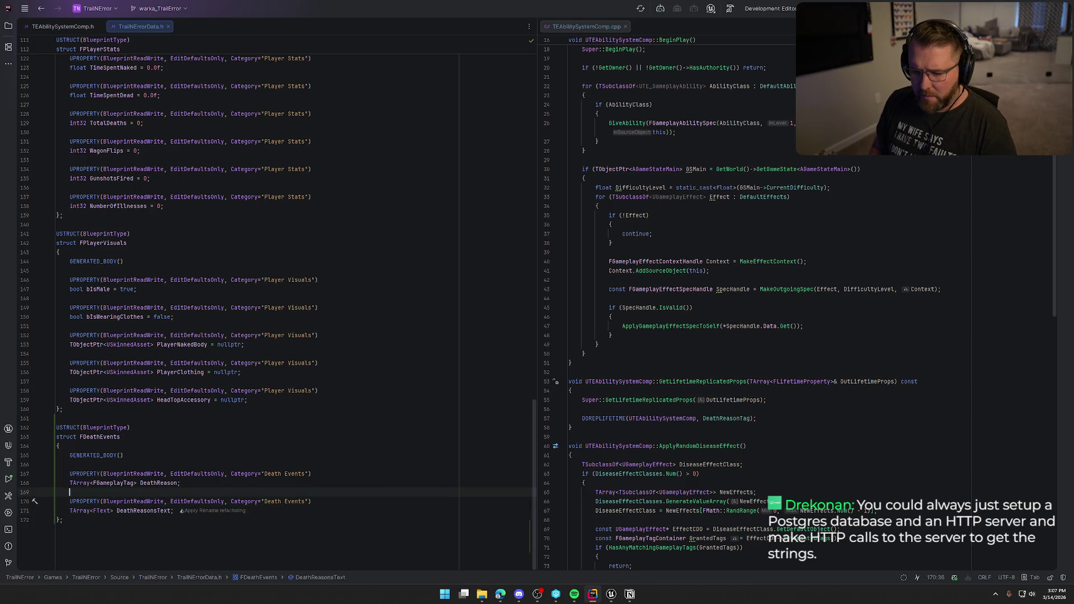
key("Up")
key("Down")
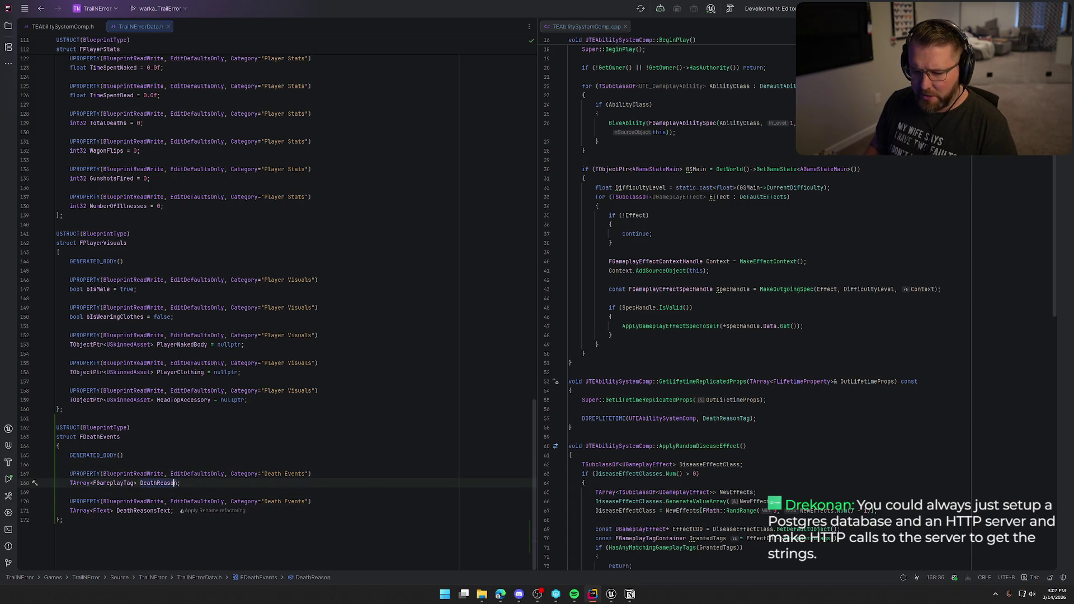
key("ctrl+w")
key("ctrl+w")
key("ctrl+w")
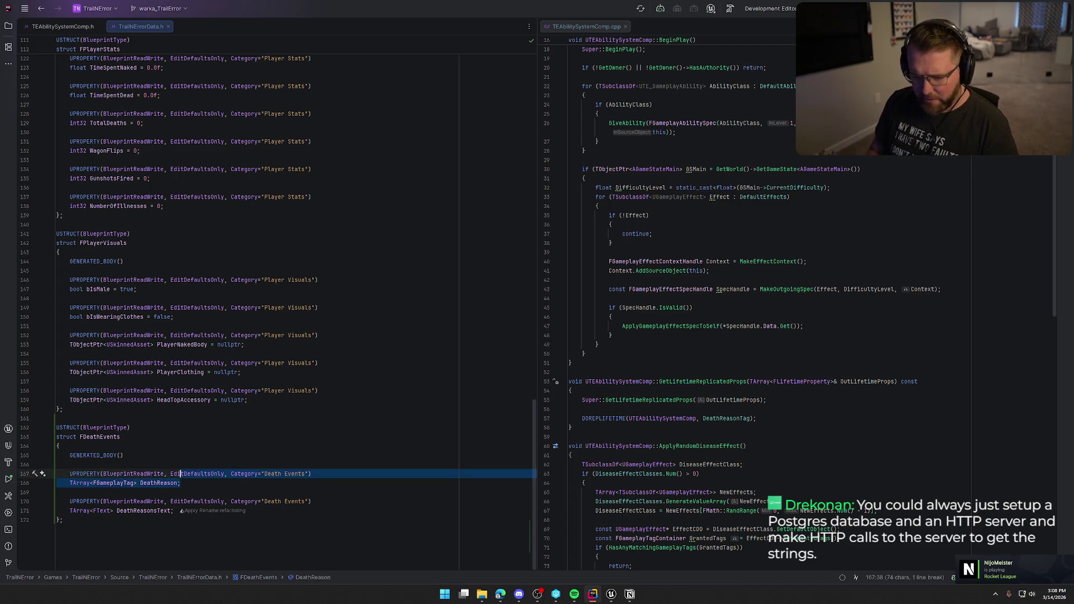
key("Delete")
left_click(121, 465)
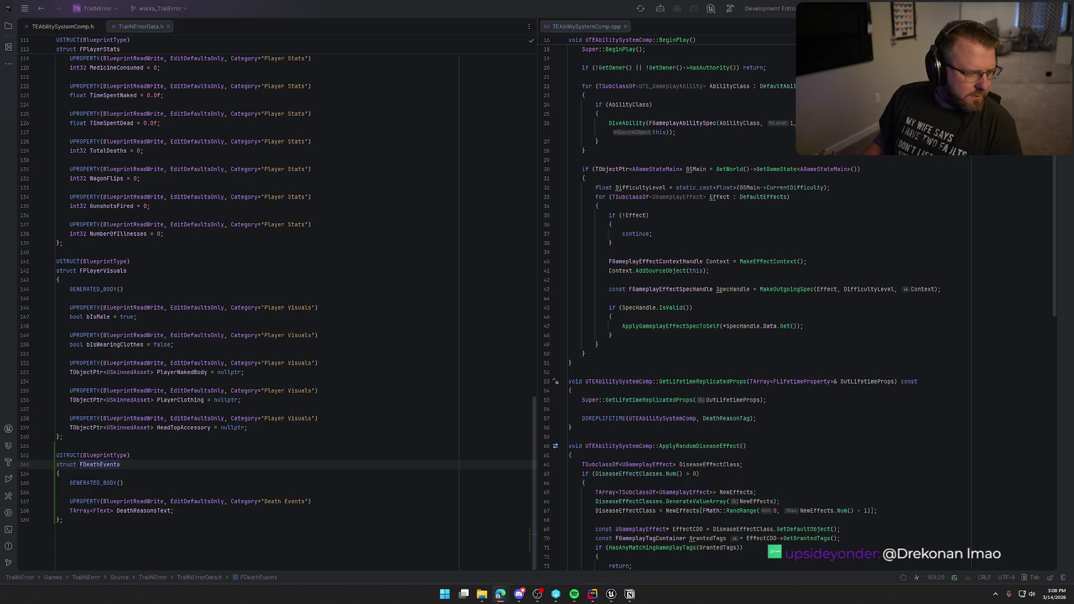
Step: Make FDeathEvents derive from FTableRowBase with ': public FTableRowBase'
left_click(145, 467)
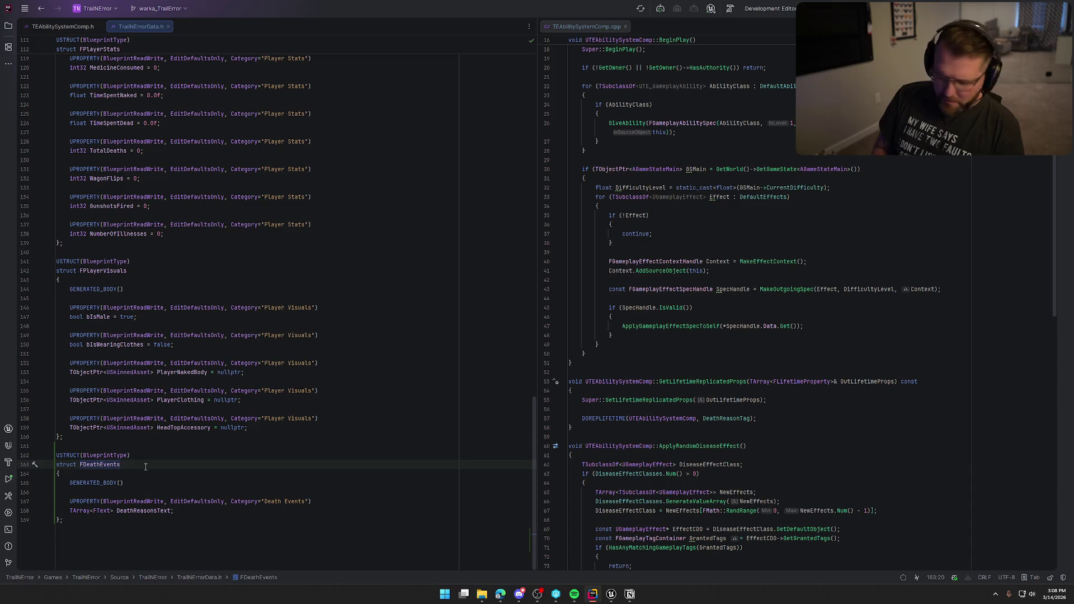
type(" : public ")
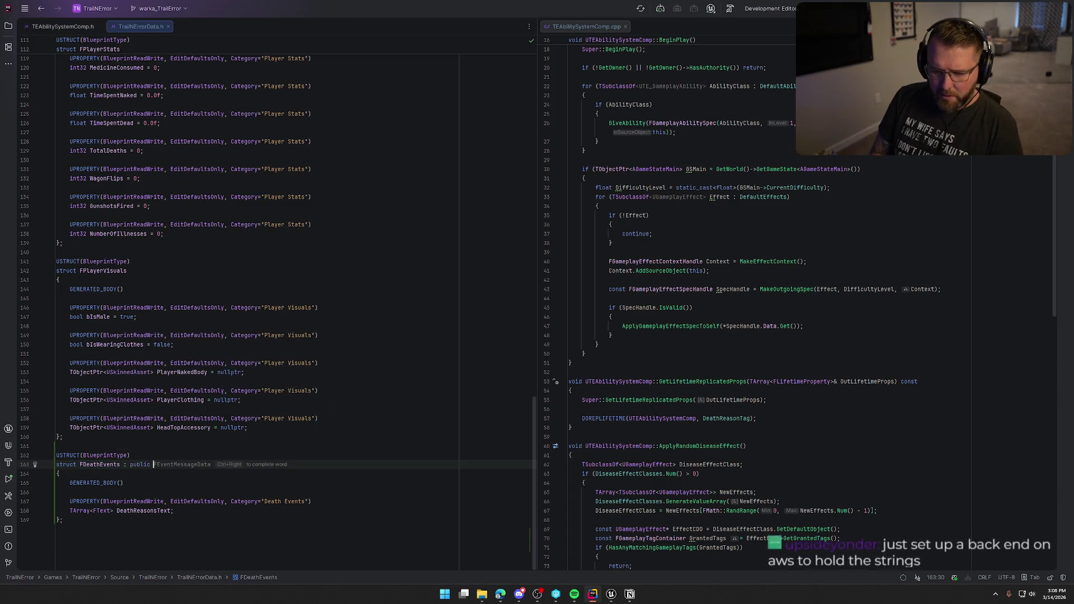
type("FTableRo")
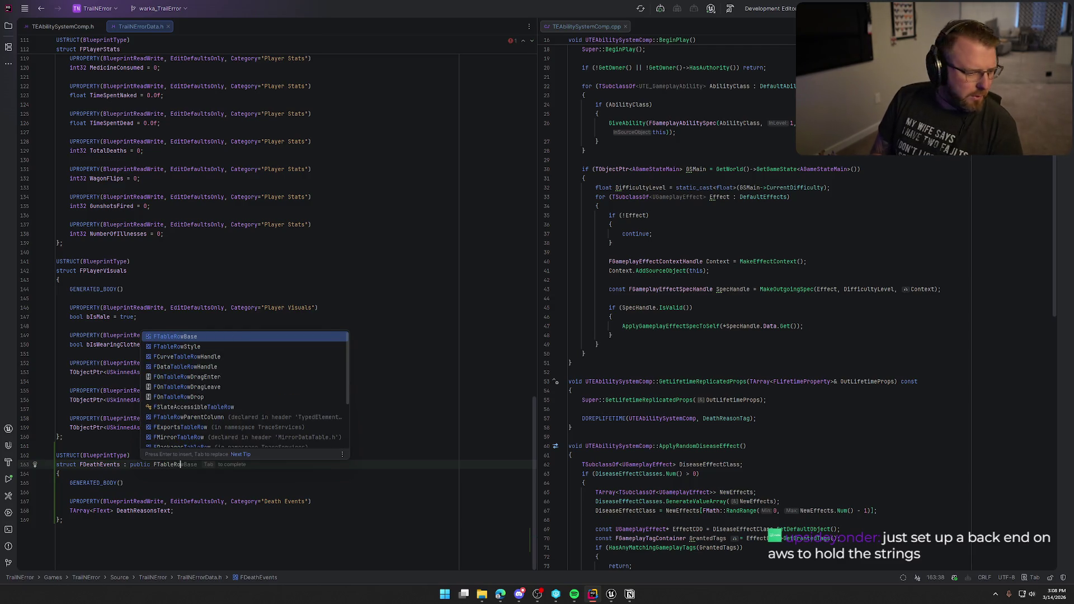
key("Return")
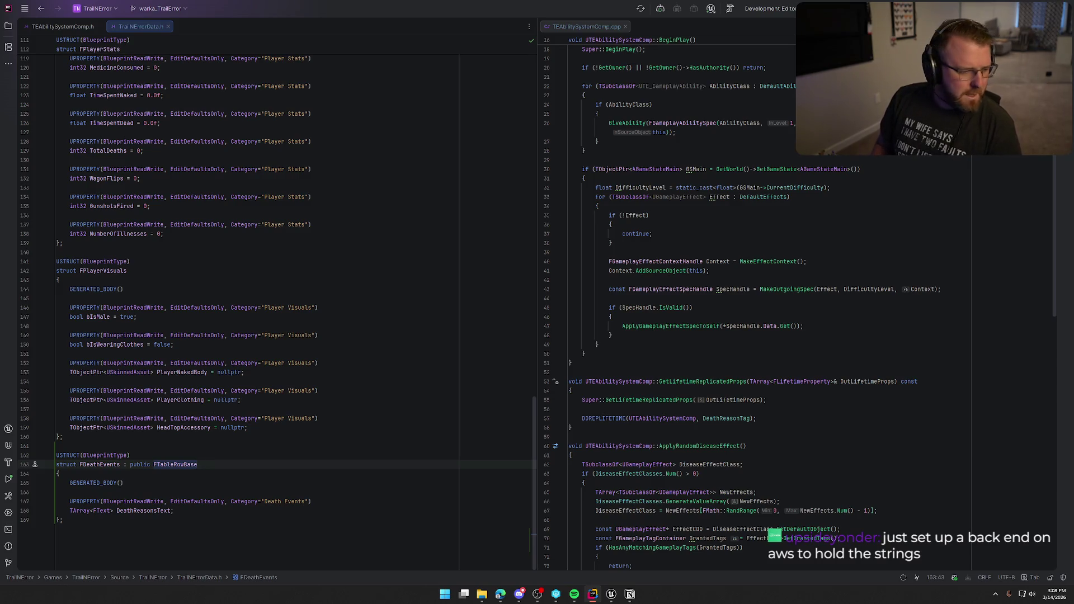
Step: Add an unindented public: line above the DeathReasonsText property
key("Down")
key("Down")
key("Down")
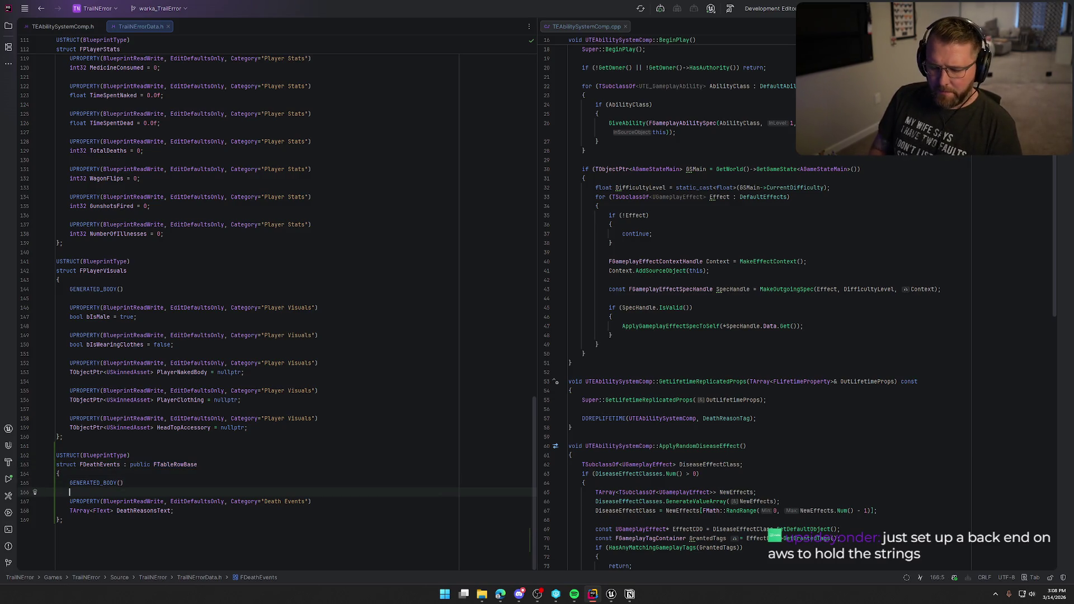
type("publi")
key("Return")
key("Home")
key("shift+Tab")
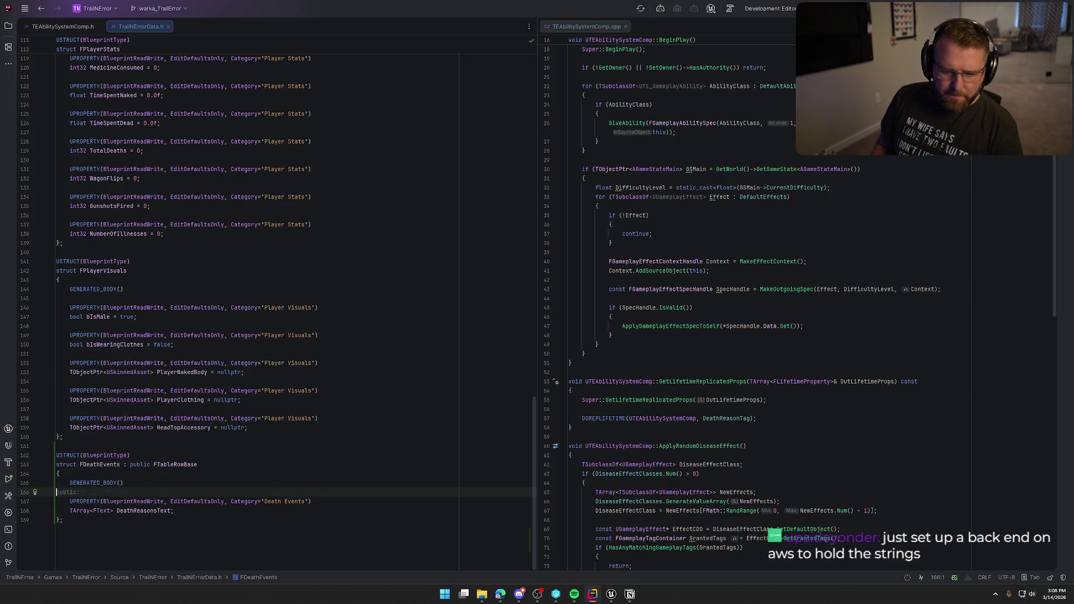
key("Return")
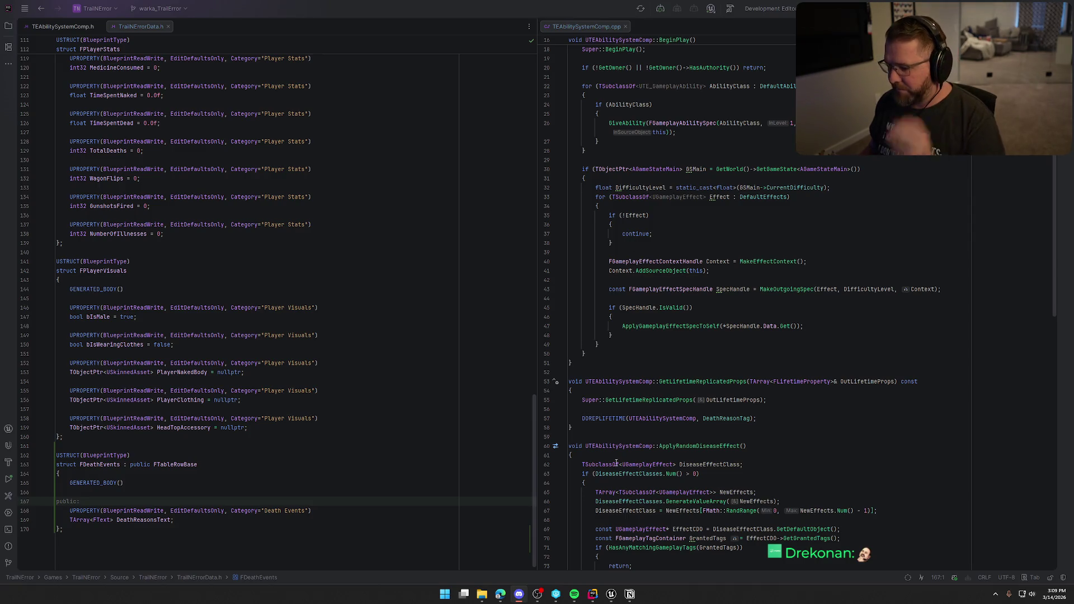
left_click(611, 593)
Step: Save the UI_Dead widget blueprint and build the project in Rider with Ctrl+Shift+B
left_click(64, 31)
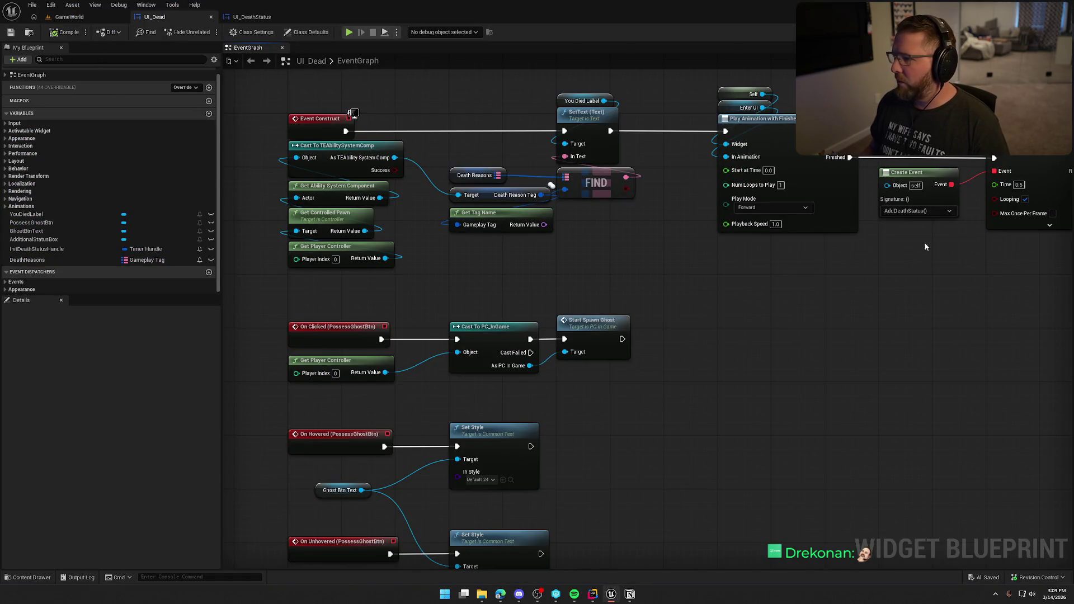
left_click(592, 594)
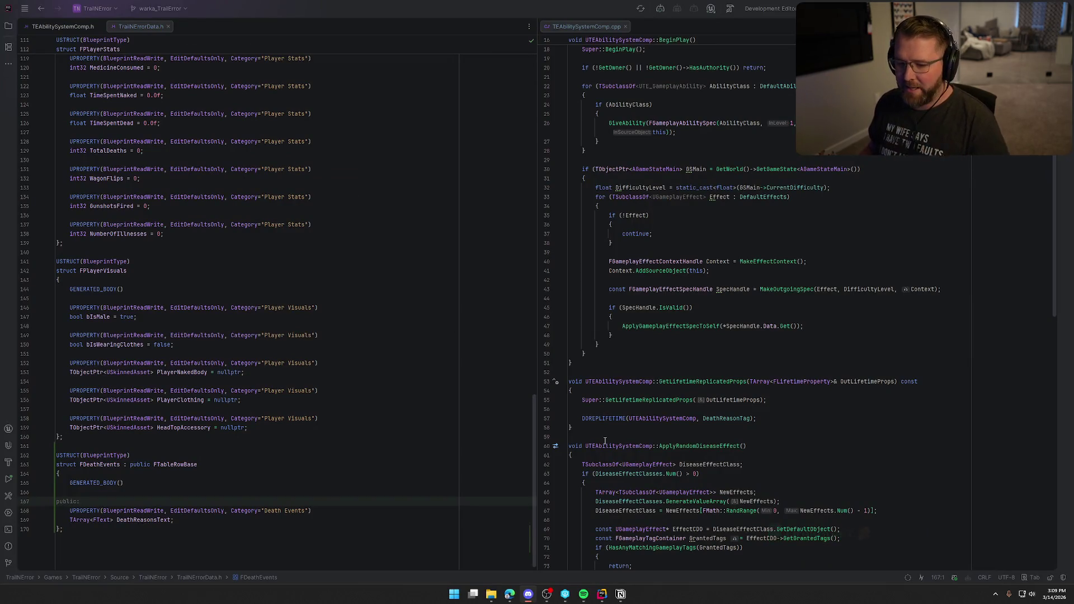
left_click(556, 8)
key("ctrl+shift+b")
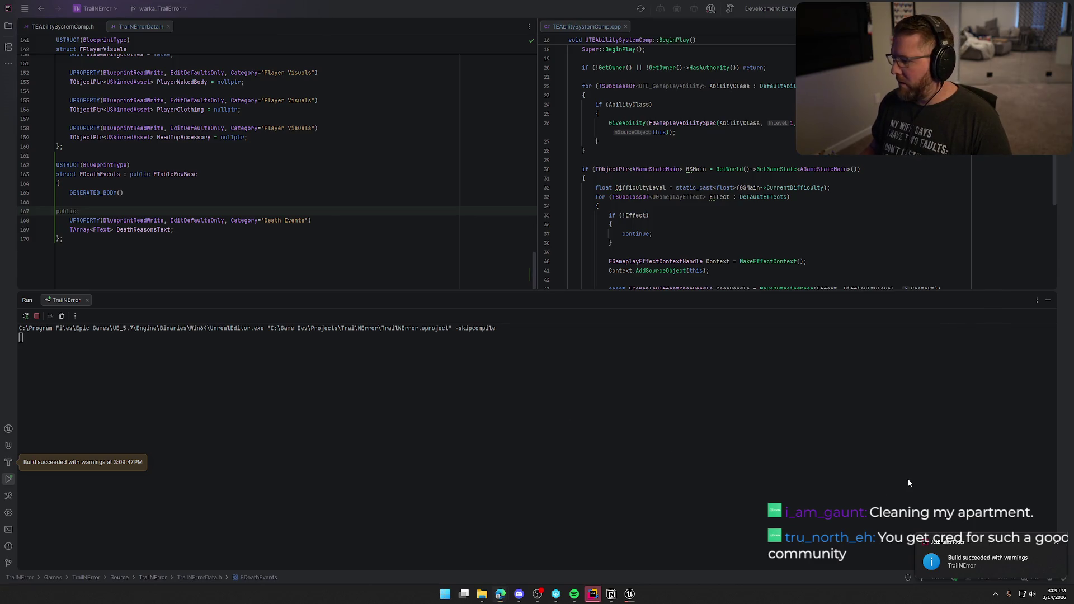
Step: Close the run and log panels and reopen last session's asset editors in the relaunched Unreal editor
left_click(1049, 302)
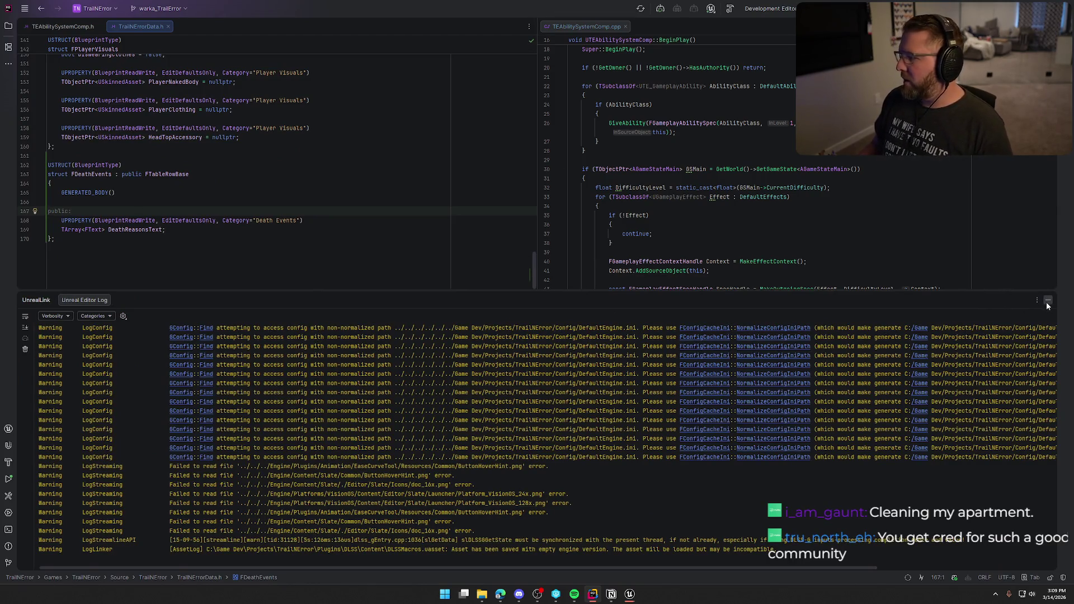
left_click(1048, 301)
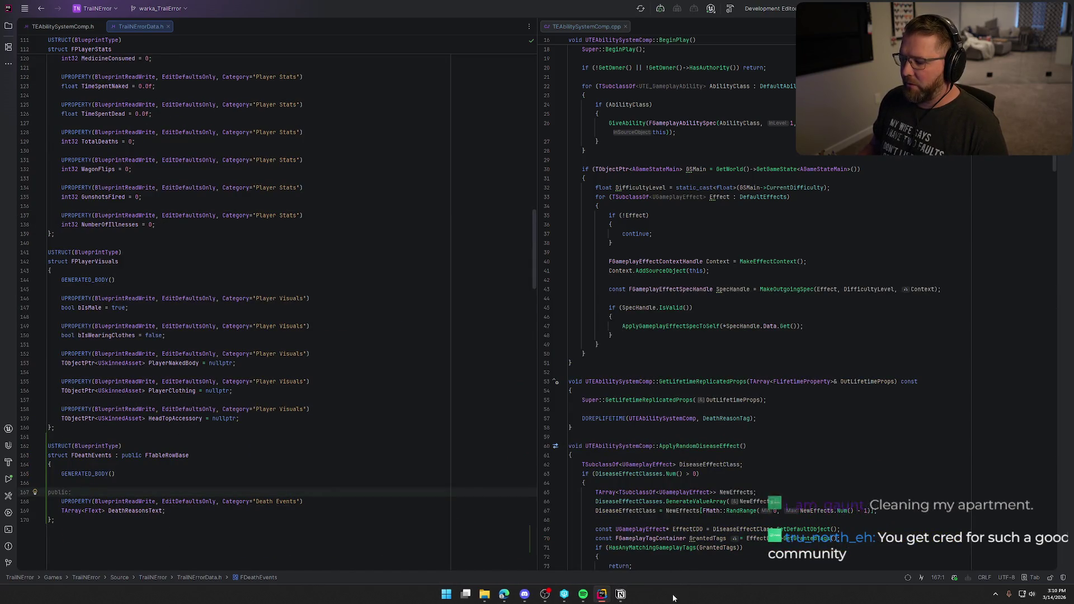
left_click(633, 597)
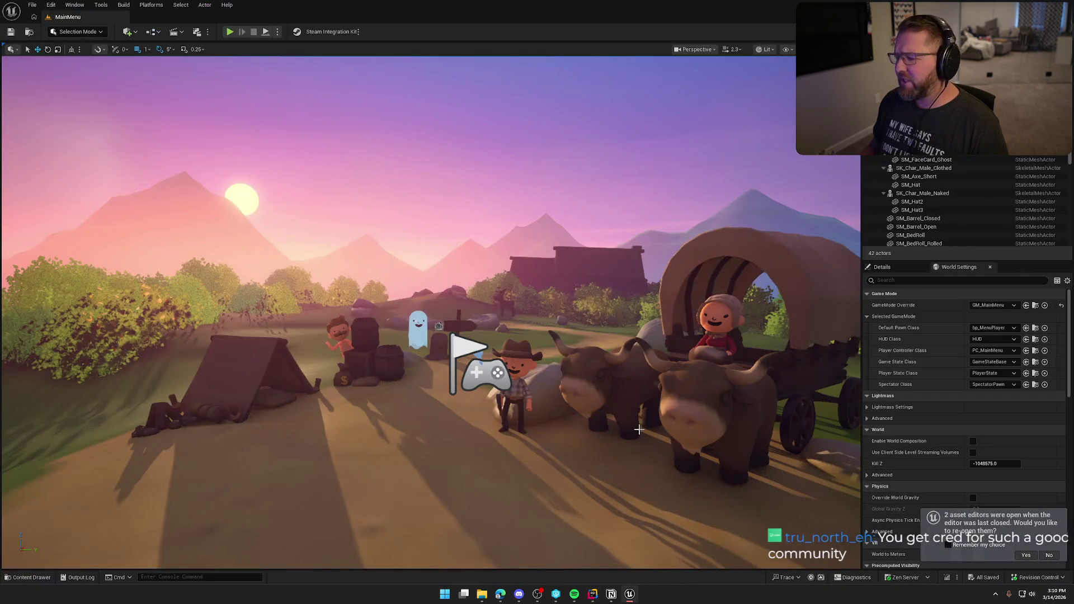
left_click(1024, 554)
key("ctrl+space")
Step: Open the GameWorld level from Maps and return to the UI_Dead widget editor
left_click(31, 416)
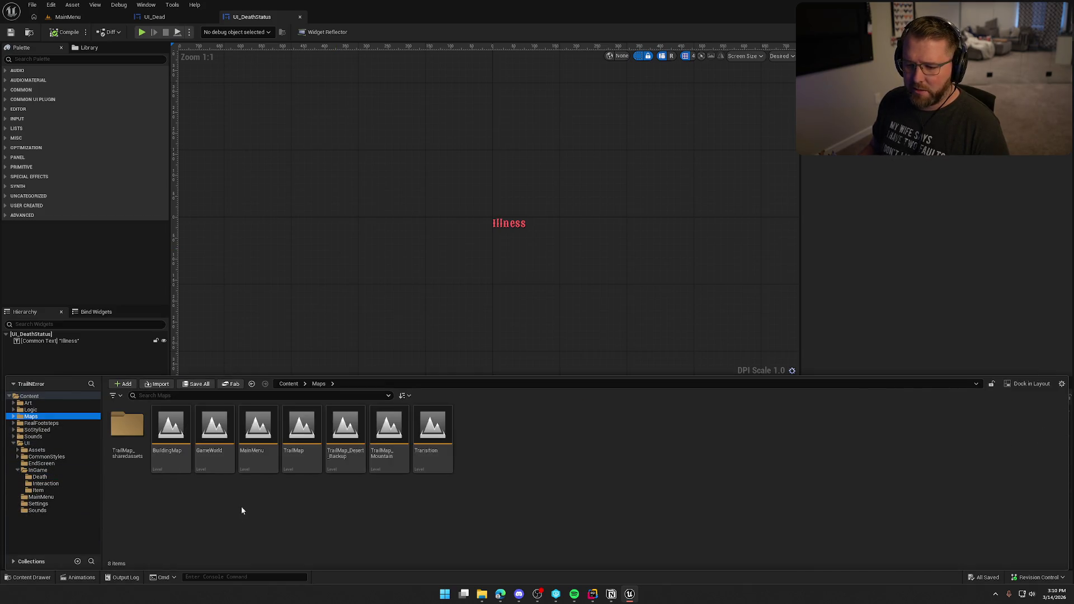
double_click(214, 431)
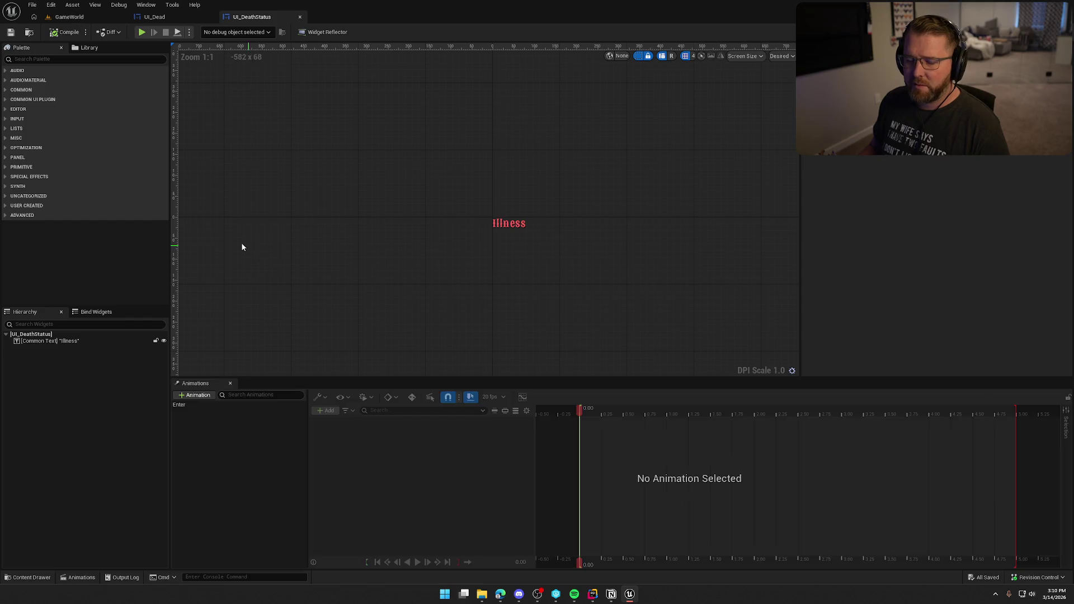
left_click(177, 16)
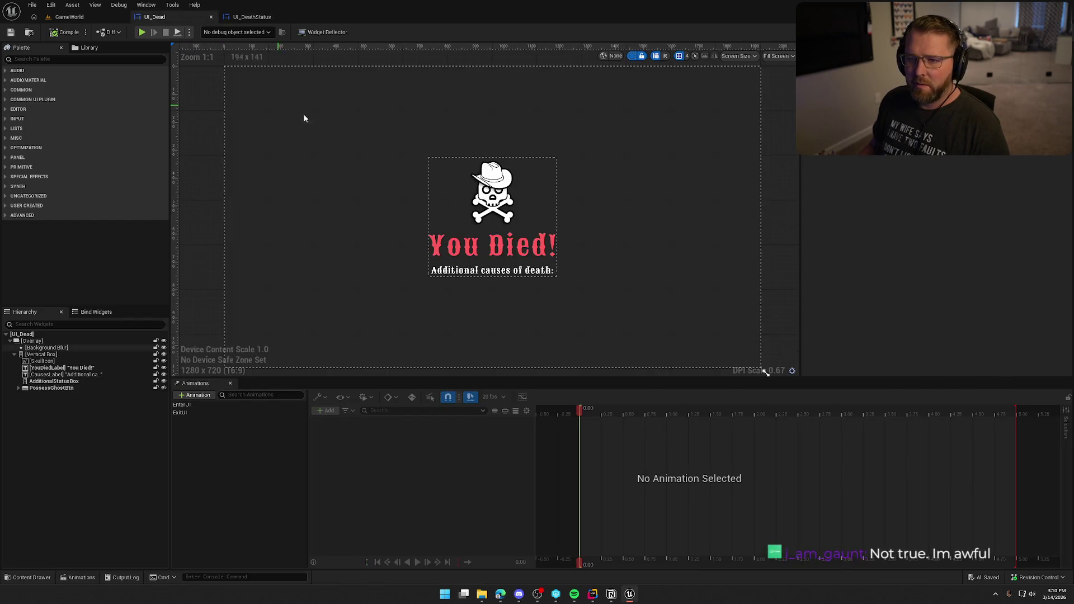
key("ctrl+space")
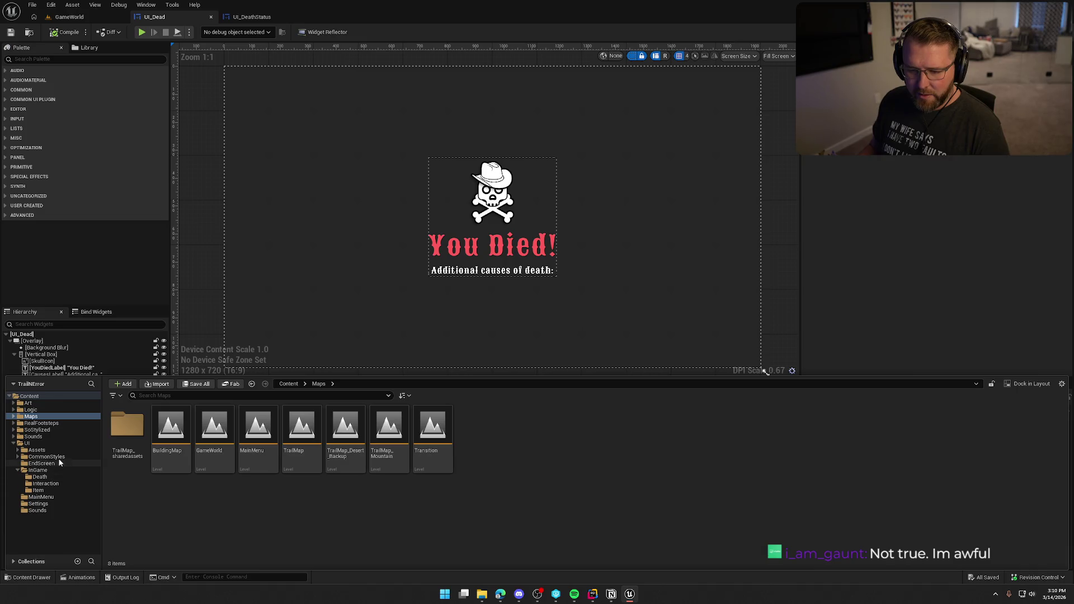
Step: Create a Data Table in Logic > Data using the DeathEvents row structure
left_click(92, 410)
double_click(214, 427)
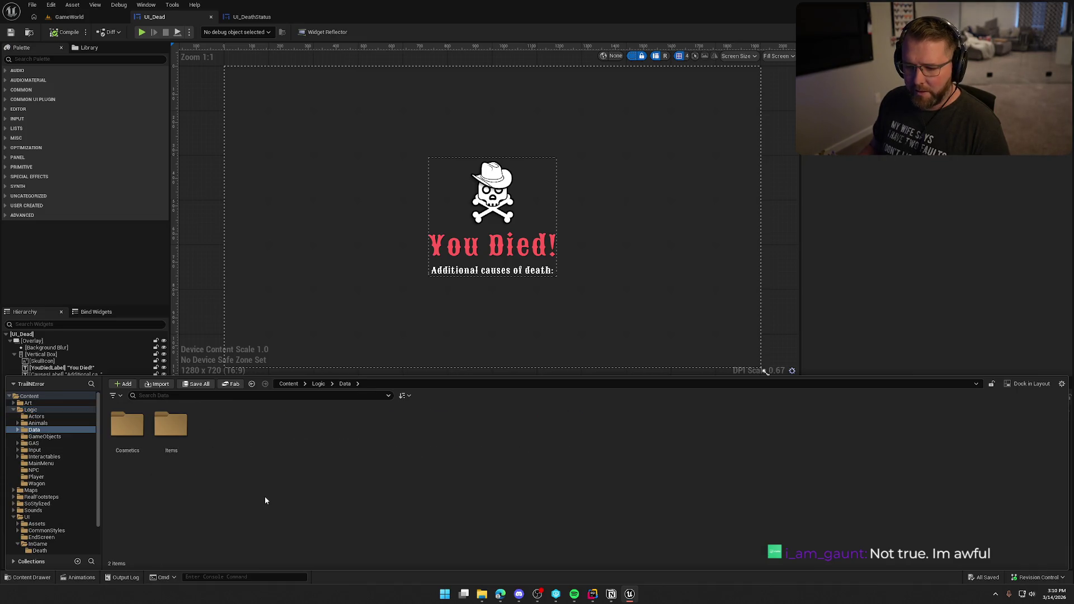
right_click(219, 442)
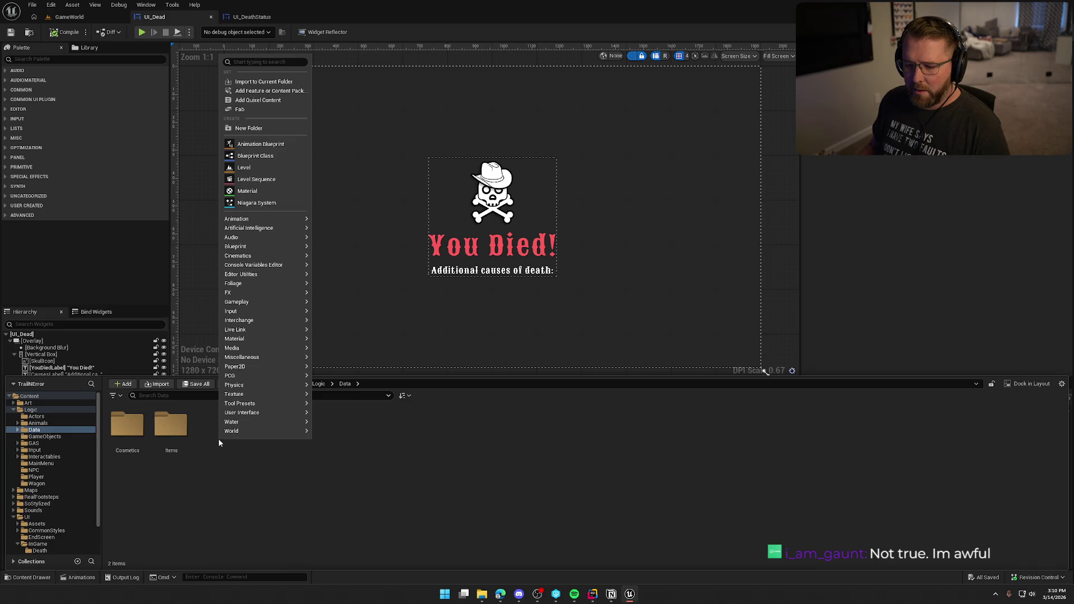
type("data")
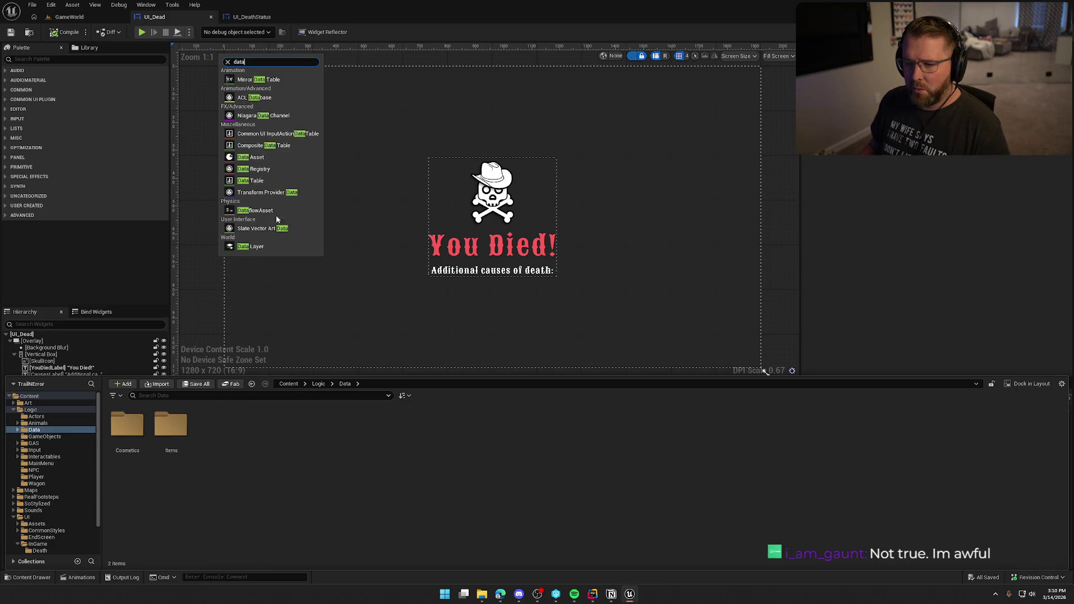
left_click(251, 180)
left_click(502, 287)
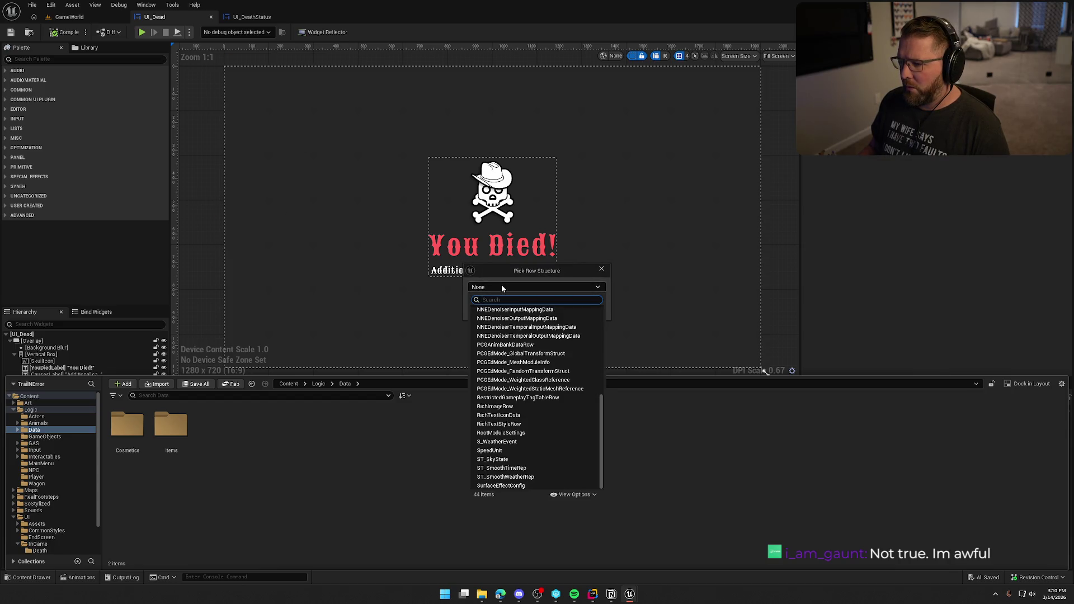
type("death")
left_click(495, 309)
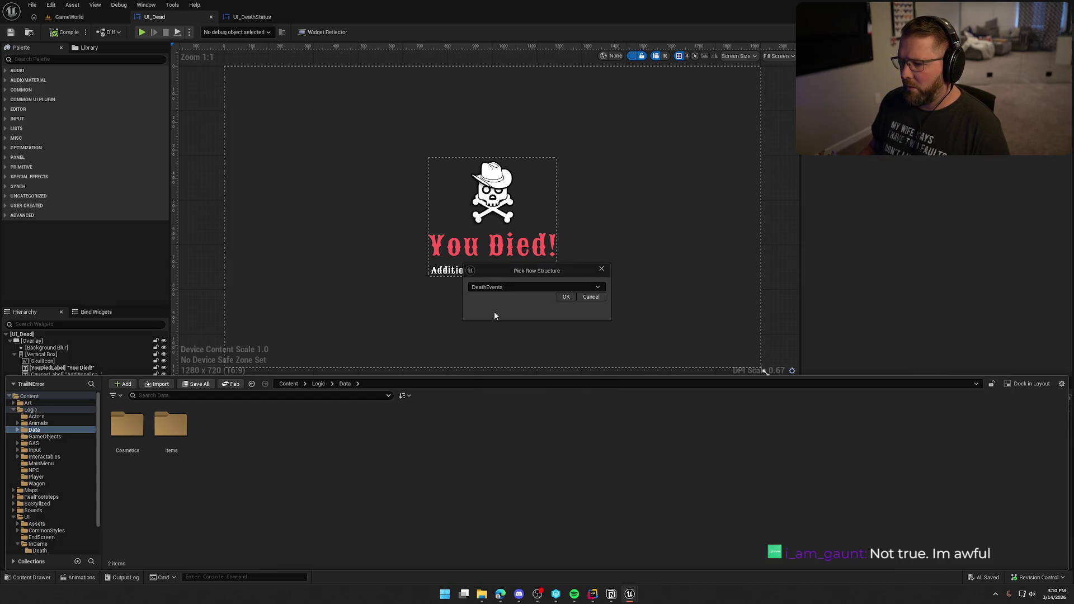
left_click(566, 297)
Step: Name the new table DT_DeathEvents and save it
type("DT_DeathEvents")
key("Return")
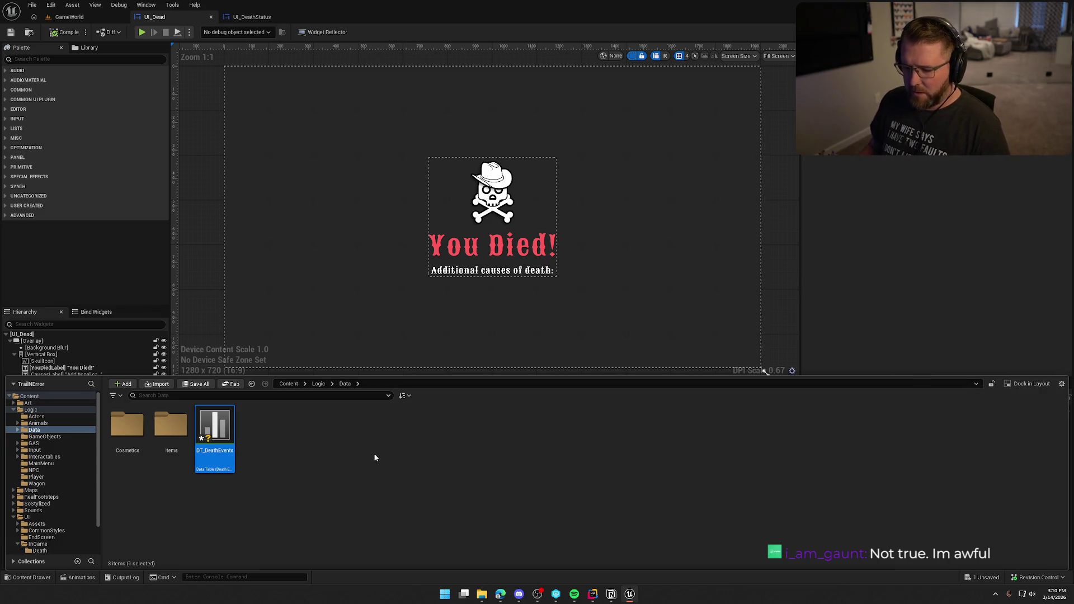
key("ctrl+s")
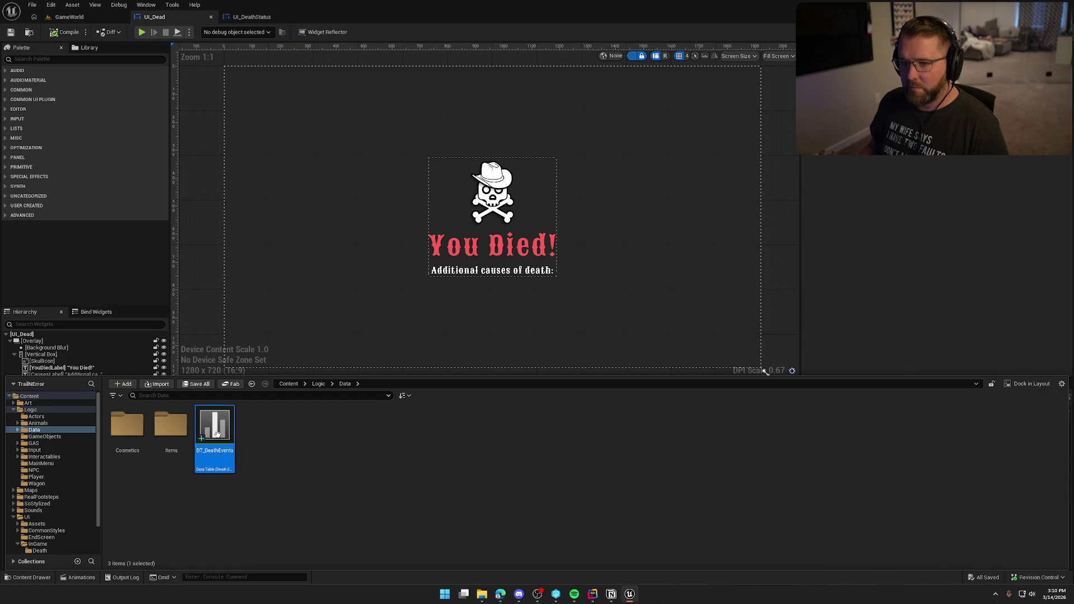
Step: Open DT_DeathEvents, widen the Row Name column, and add a new row
double_click(216, 435)
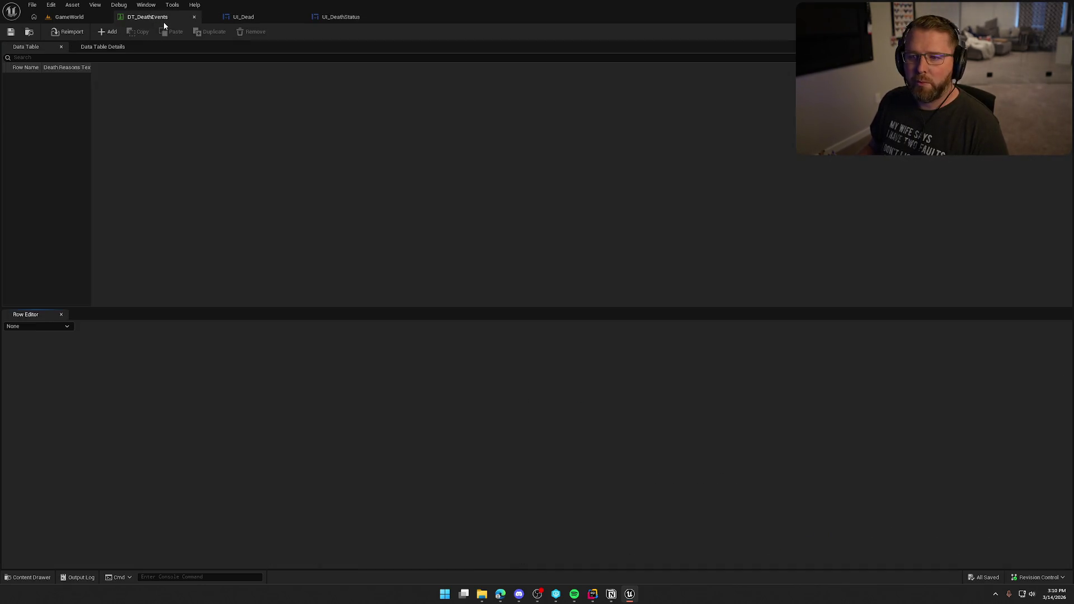
left_click_drag(42, 67, 324, 86)
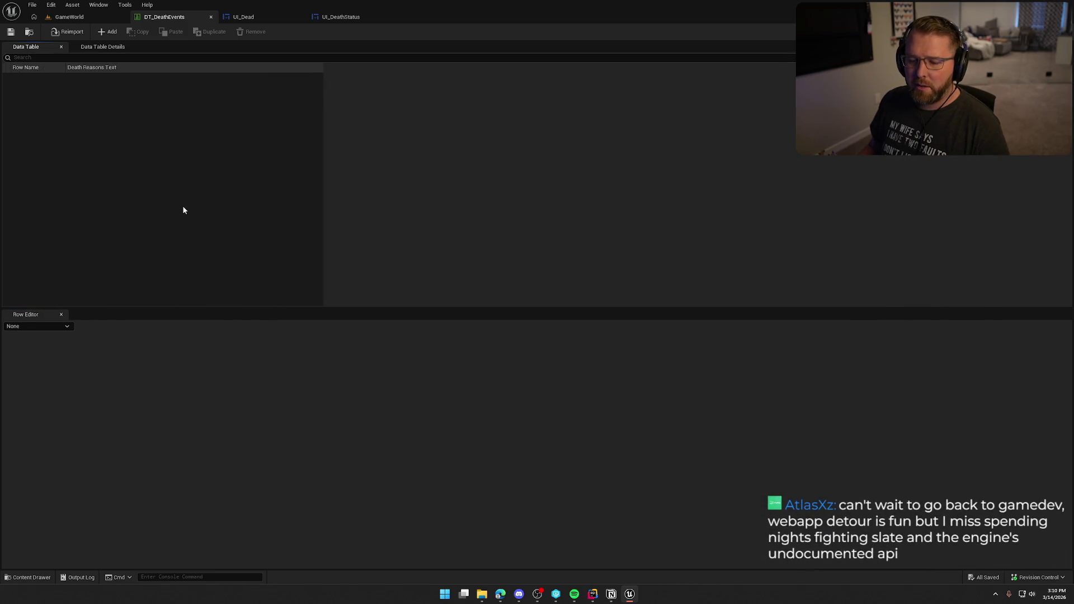
left_click(108, 31)
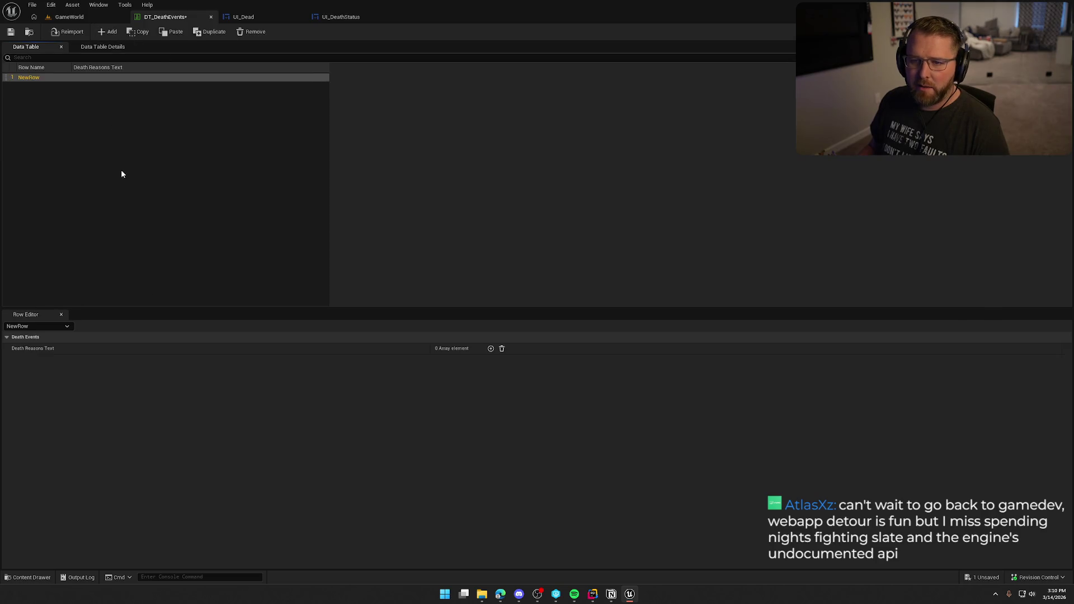
double_click(26, 80)
mouse_move(70, 67)
left_mouse_down()
mouse_move(146, 79)
mouse_move(180, 68)
left_mouse_up()
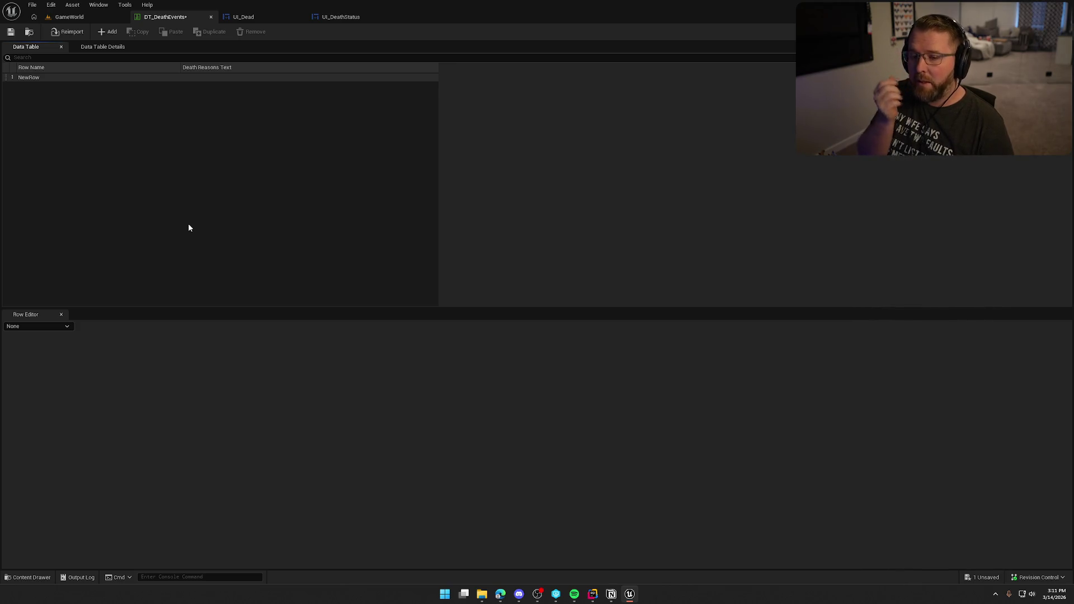
Step: Rename the new row Player.Death.Drowning and give it one empty death-reason entry
double_click(32, 78)
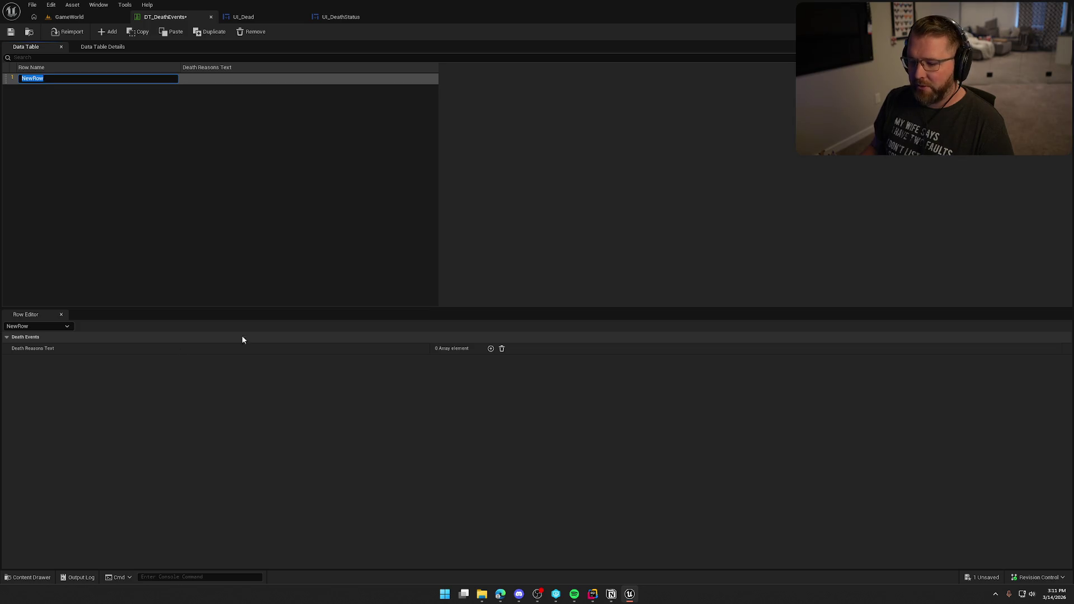
left_click(594, 595)
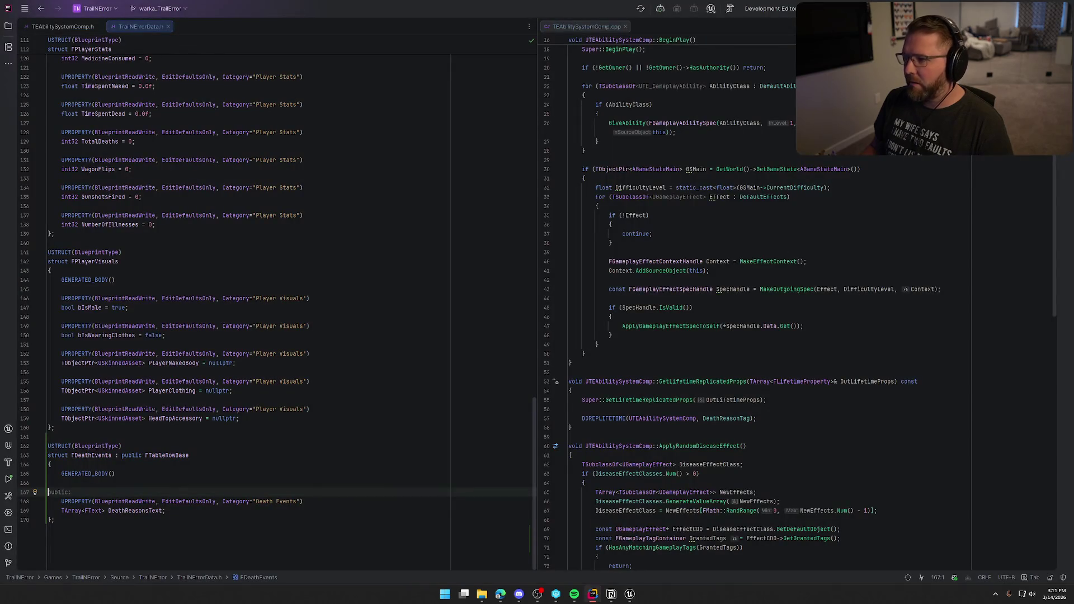
left_click_drag(525, 8, 1073, 11)
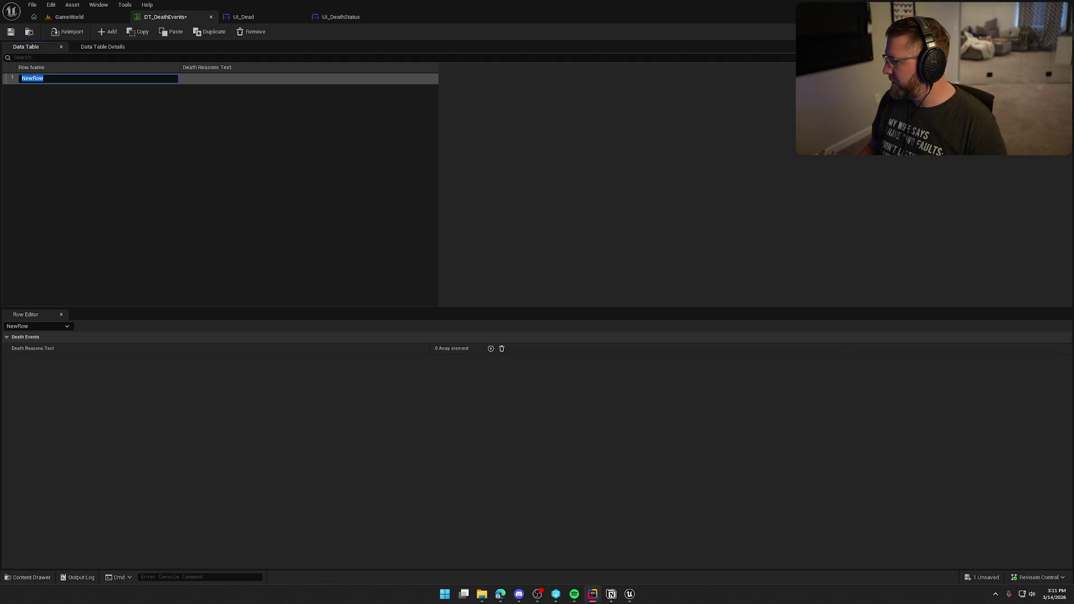
left_click(46, 78)
type("Player.Death.Drowning")
key("Return")
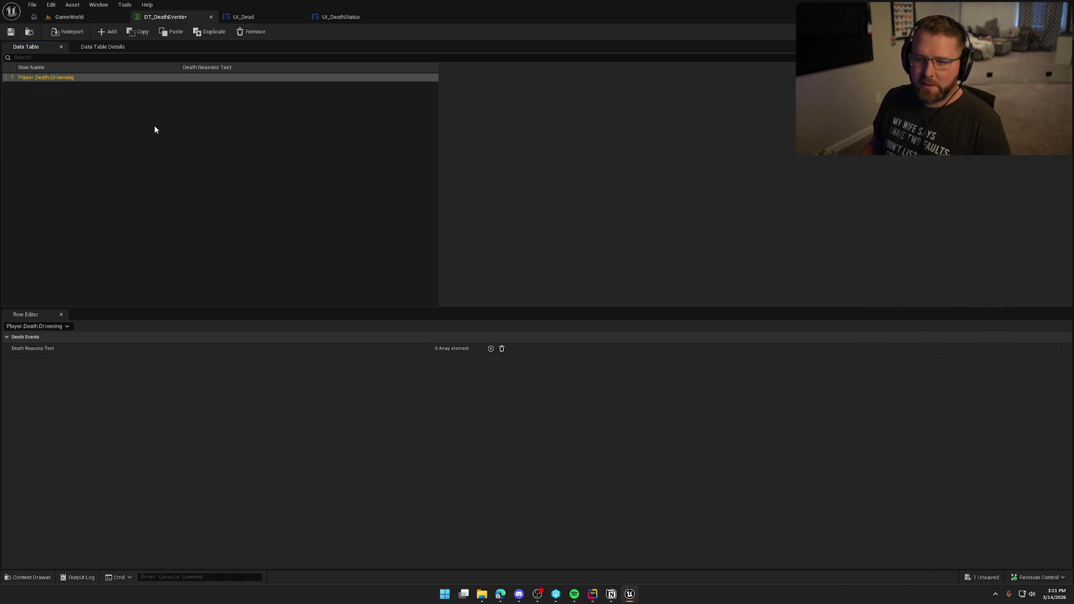
left_click(491, 348)
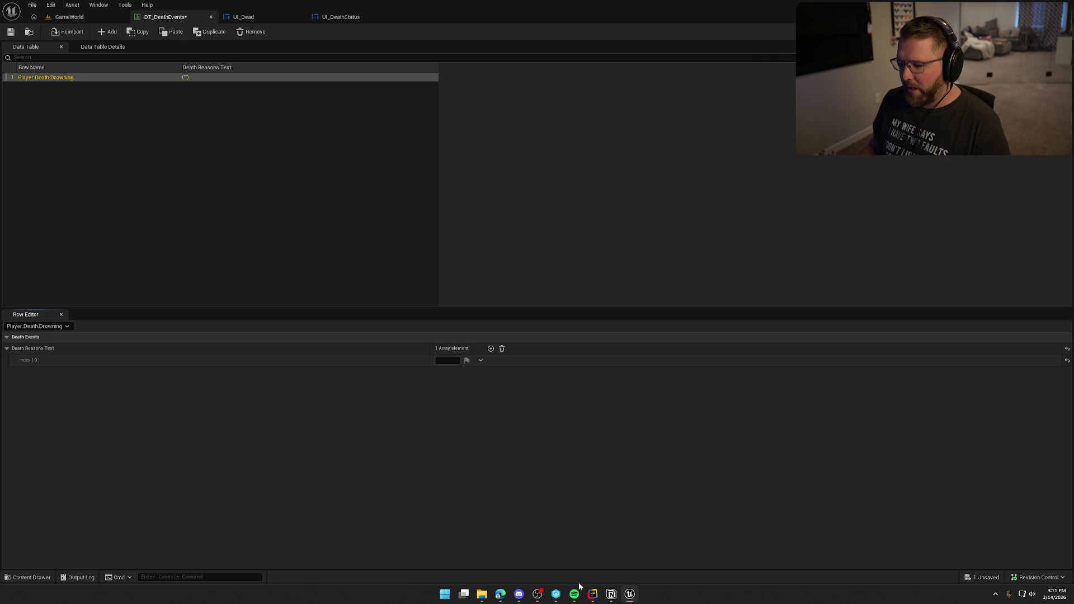
Step: Ask ChatGPT for player drowning death lines and copy 'You forgot how to swim.'
mouse_move(507, 599)
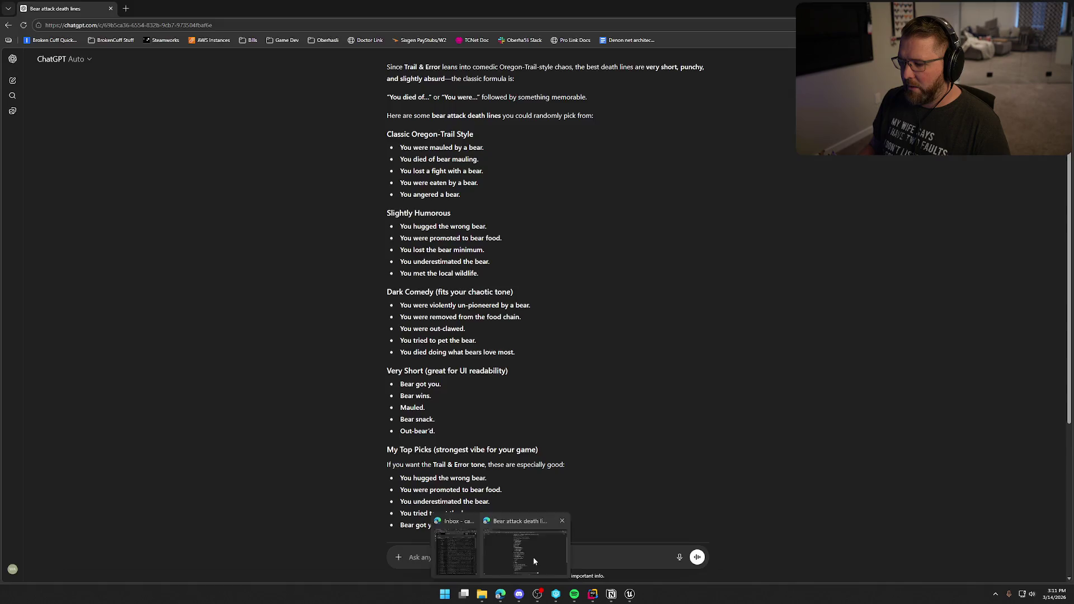
left_click(533, 558)
type("can")
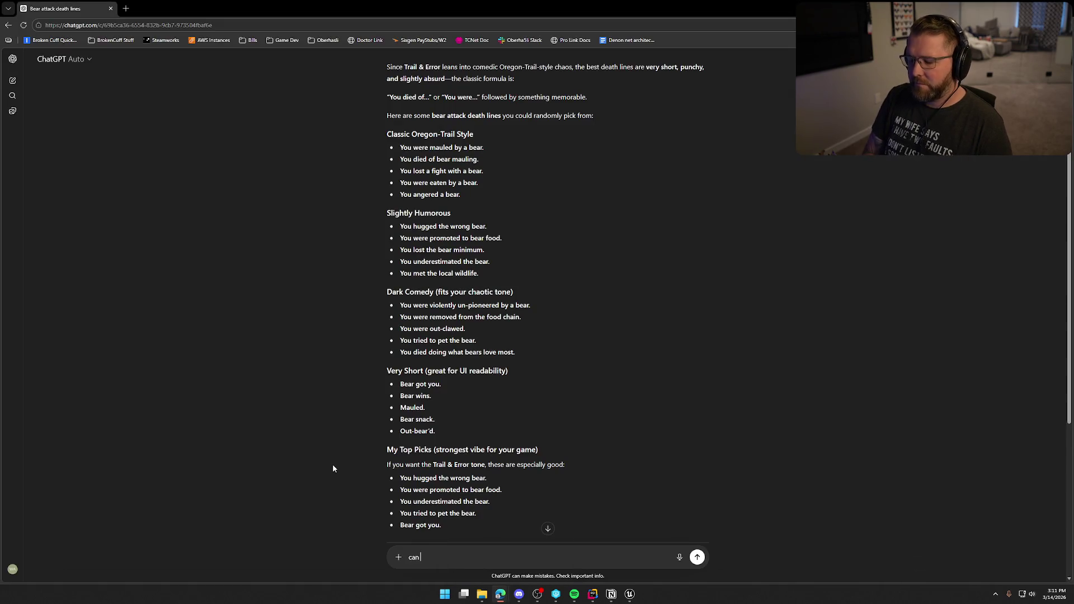
type(" you do some for the player drowning?")
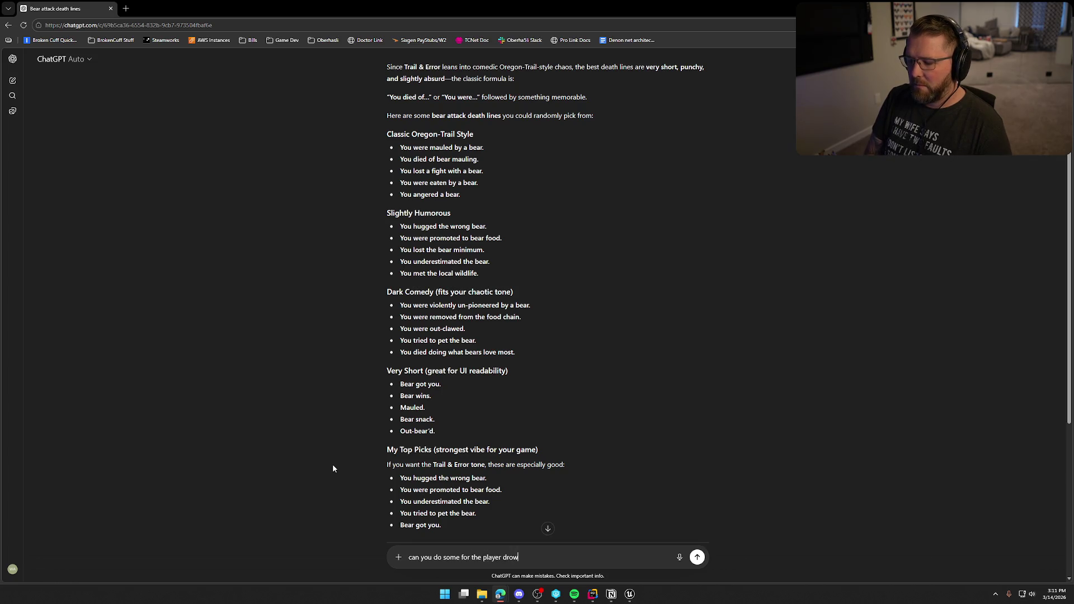
key("Return")
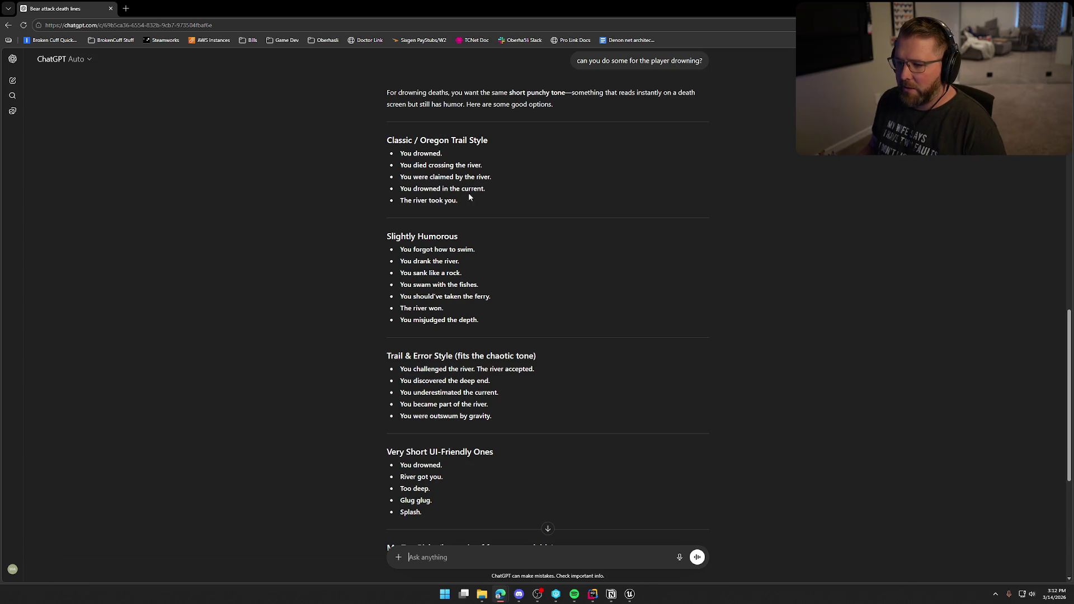
scroll(423, 159, "down", 2)
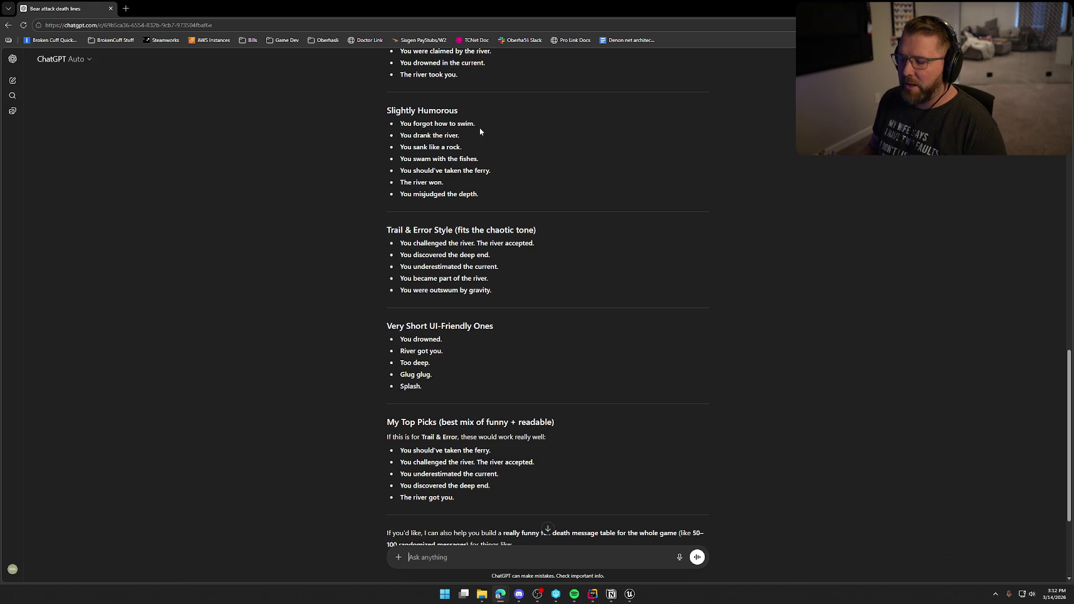
left_click_drag(401, 123, 477, 128)
key("ctrl+c")
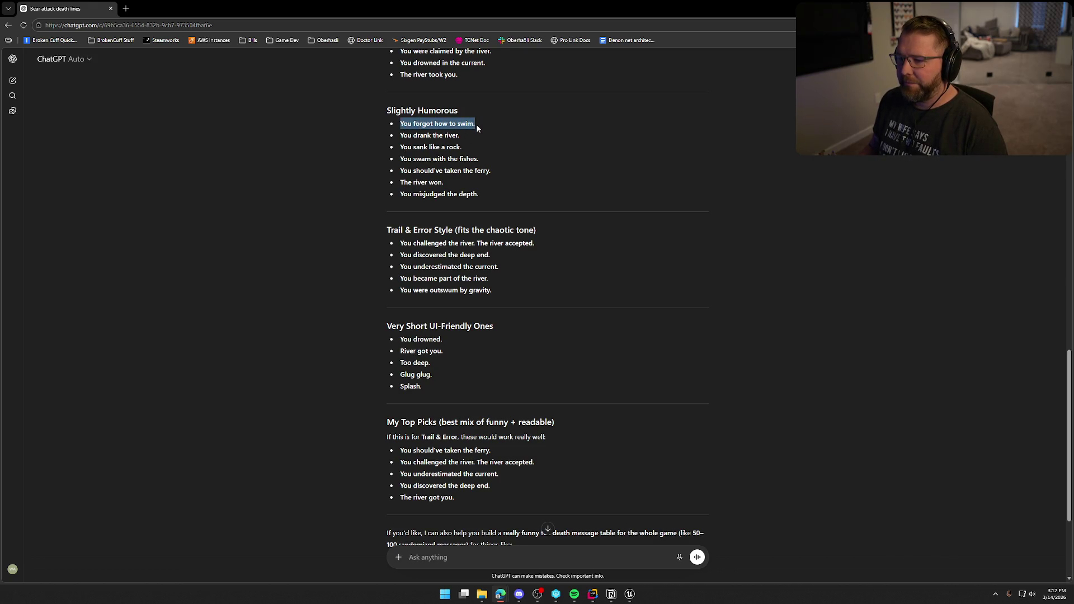
key("alt+Tab")
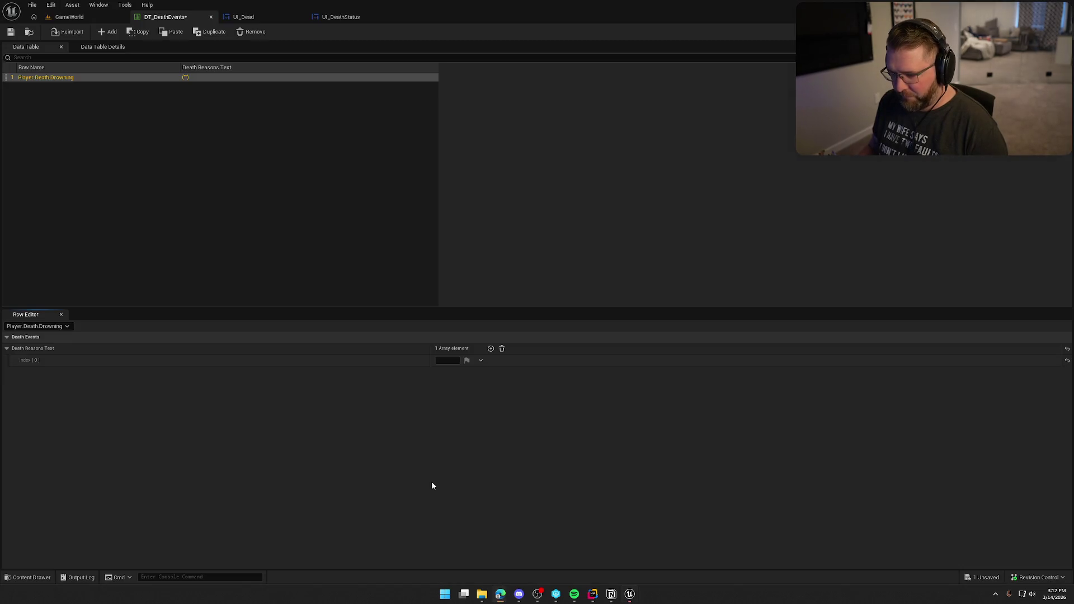
Step: Paste 'You forgot how to swim.' into the first death-reason entry and add a second entry
left_click(446, 361)
key("ctrl+v")
key("Return")
left_click(490, 348)
Step: Copy 'You discovered the deep end.' from ChatGPT into the second death-reason entry
key("alt+Tab")
left_click(447, 166)
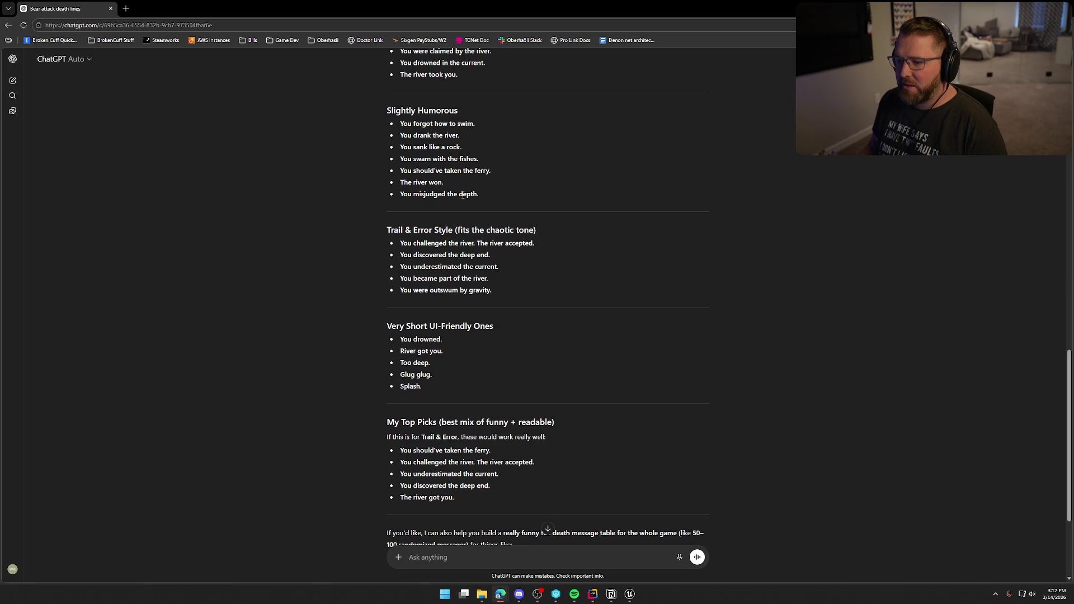
triple_click(412, 171)
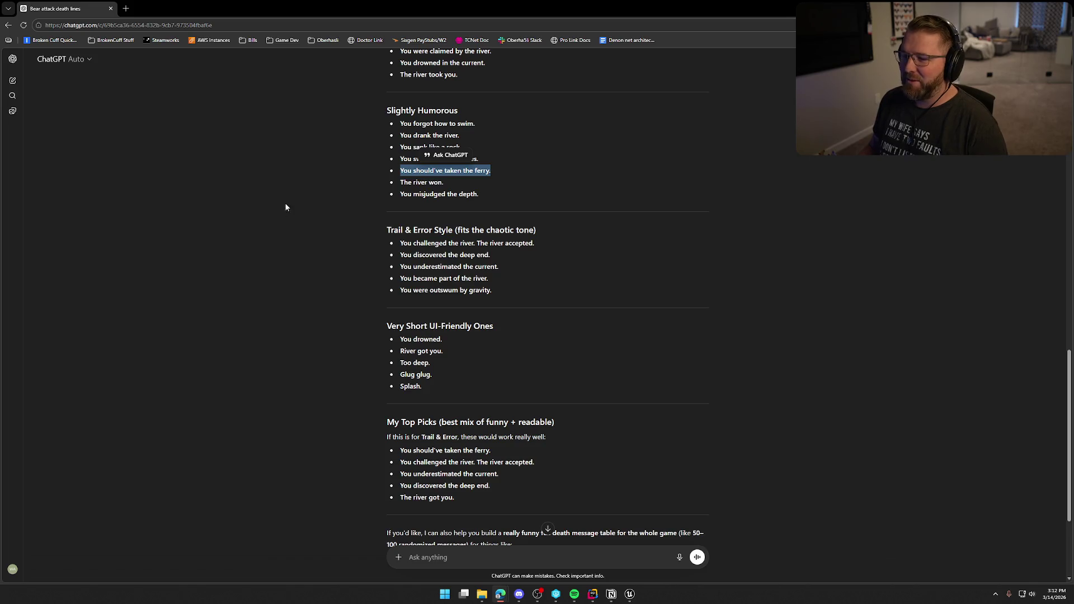
left_click(296, 177)
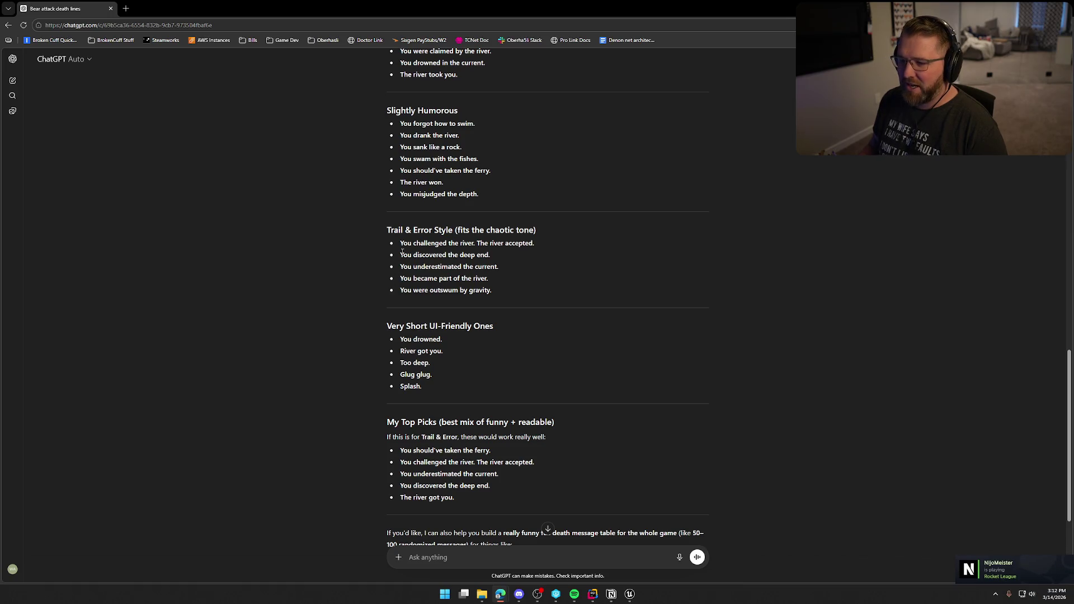
left_click_drag(400, 254, 508, 255)
key("ctrl+c")
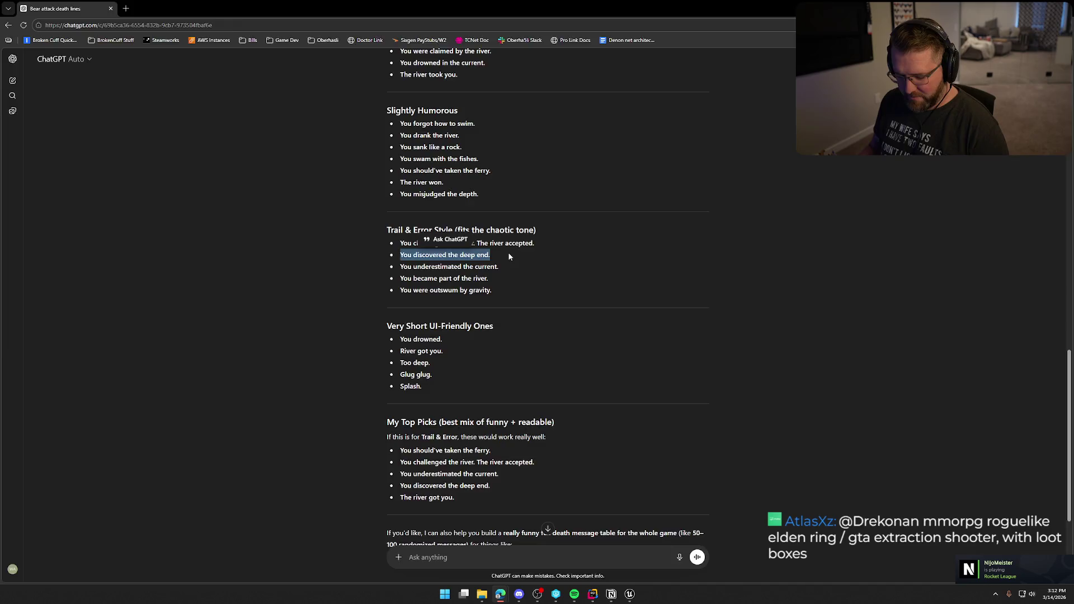
key("alt+Tab")
left_click(490, 348)
left_click(447, 372)
key("ctrl+v")
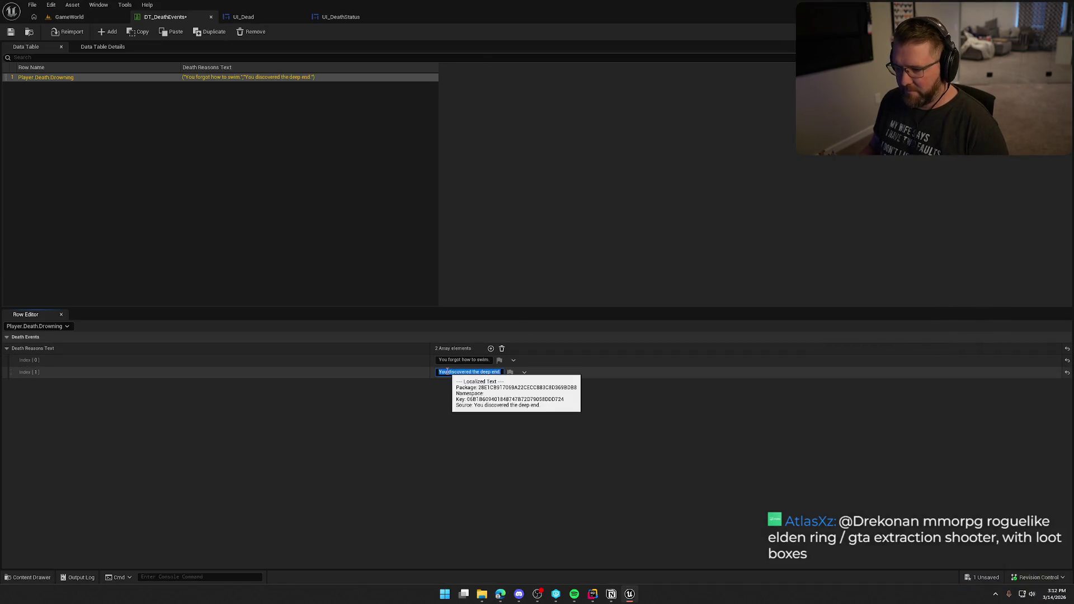
key("alt+Tab")
Step: Review other ChatGPT drowning lines like 'Glug glug.' and 'You misjudged the depth.'
left_click(368, 298)
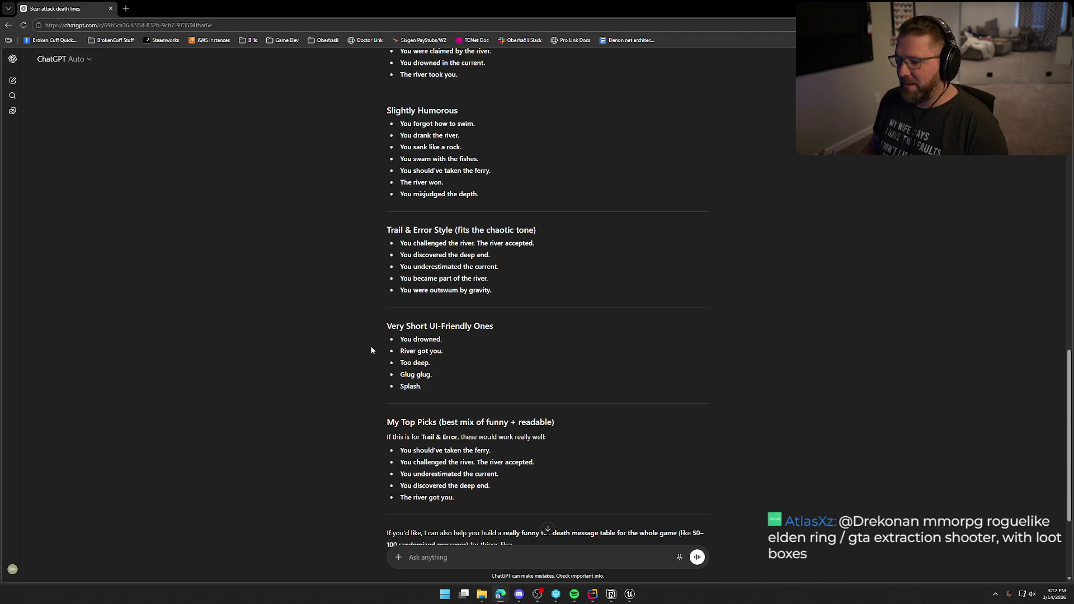
scroll(372, 341, "down", 2)
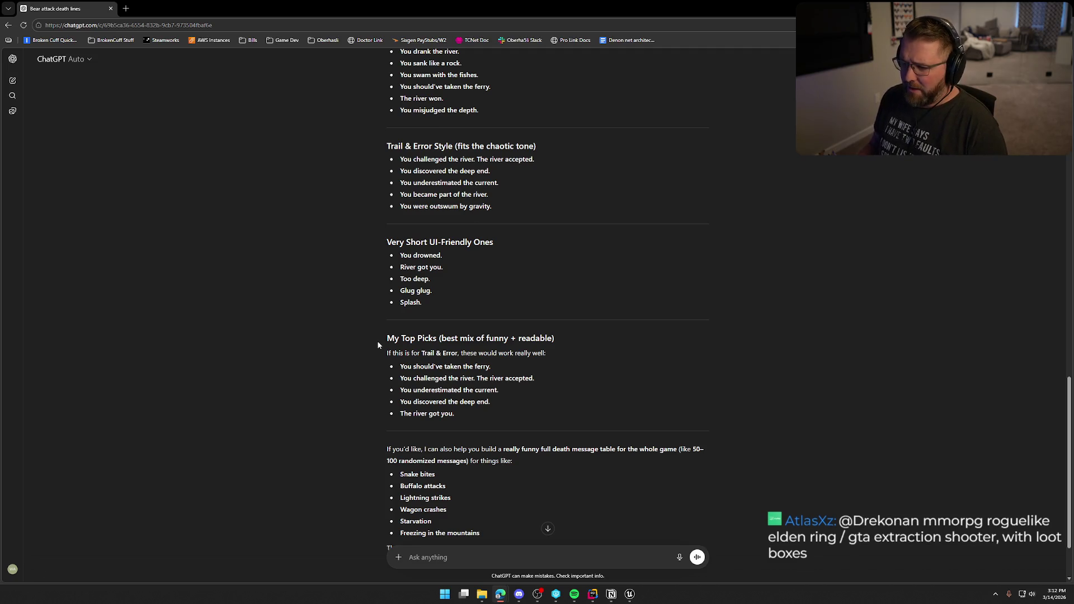
left_click_drag(435, 291, 330, 294)
left_click(337, 338)
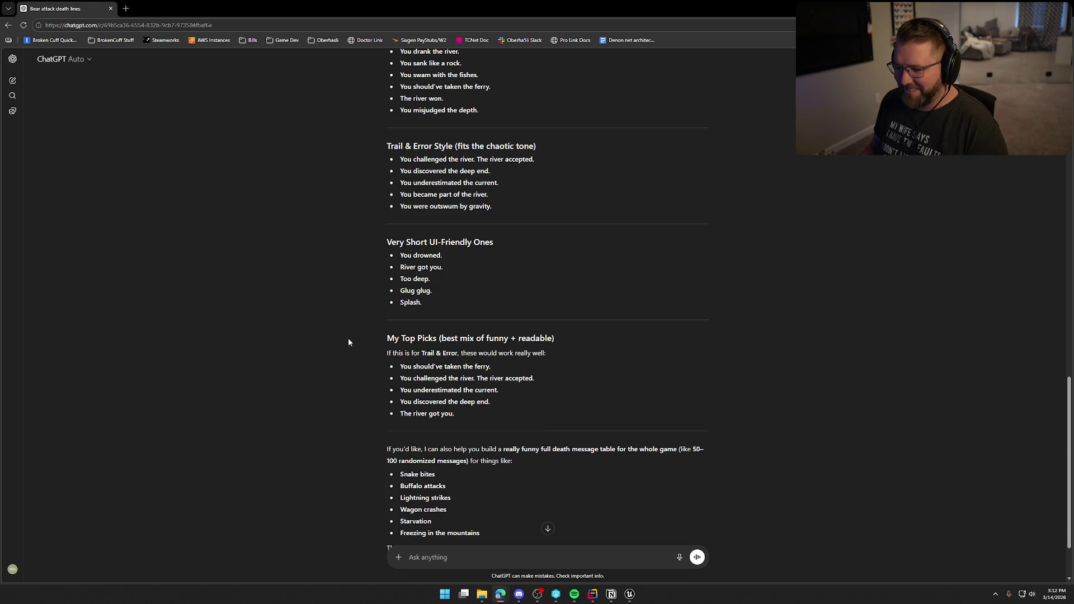
scroll(348, 338, "down", 1)
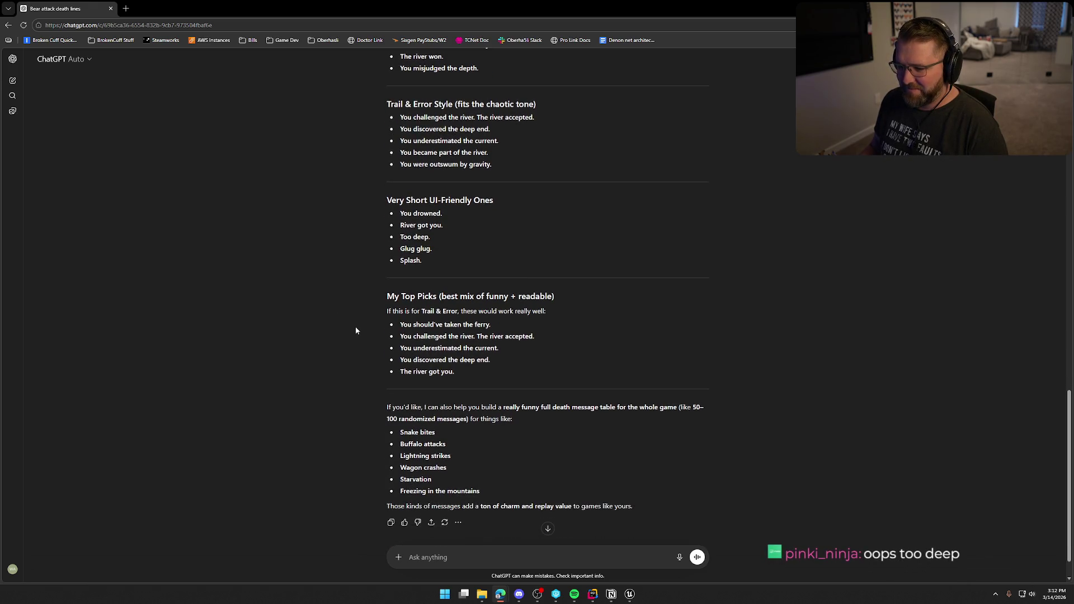
scroll(355, 331, "up", 3)
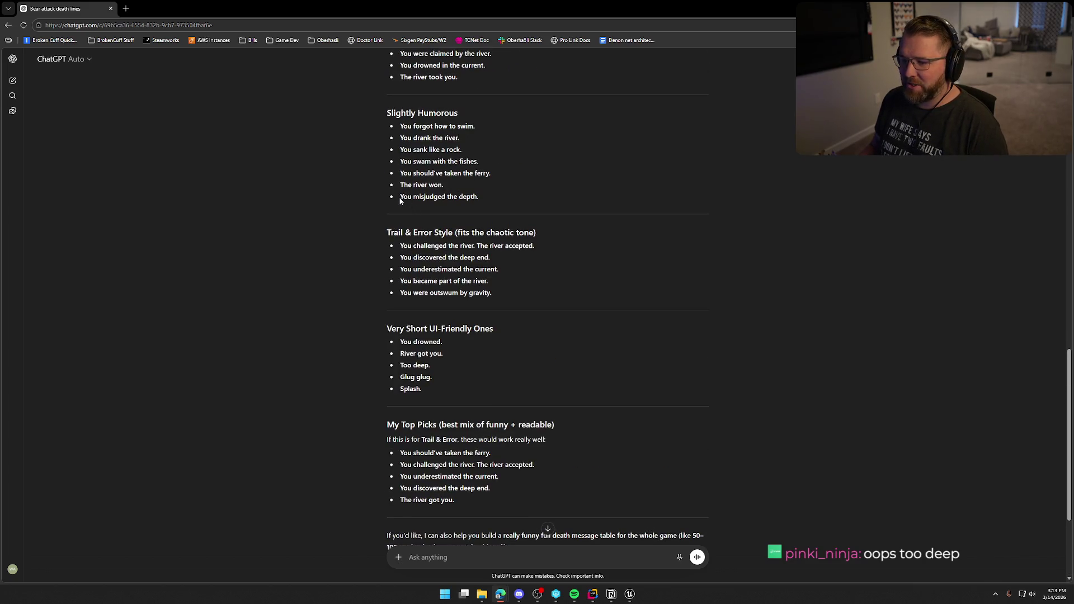
left_click_drag(401, 201, 516, 200)
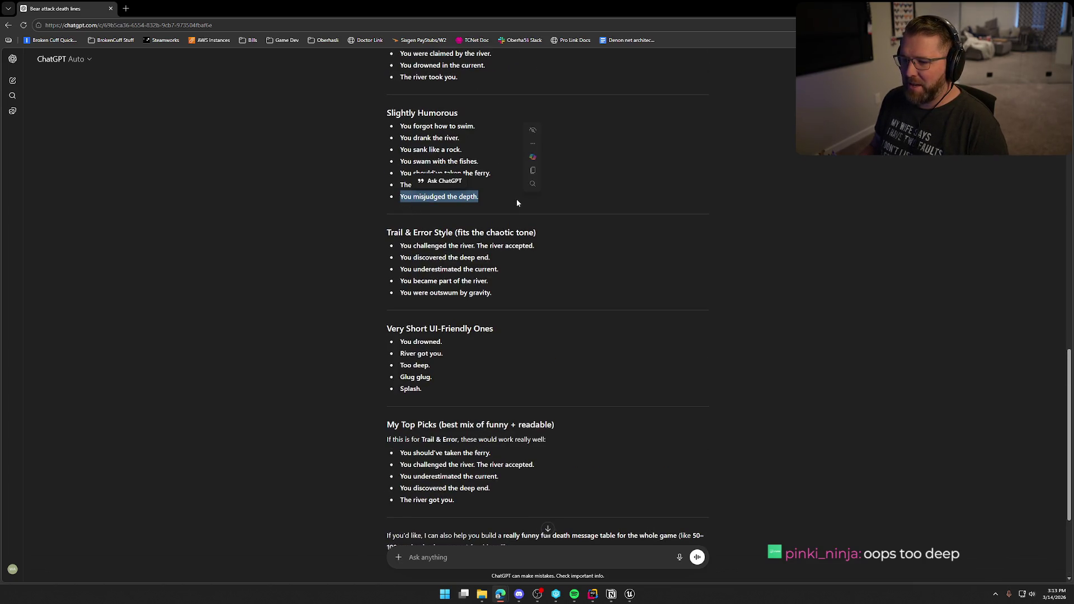
left_click(299, 270)
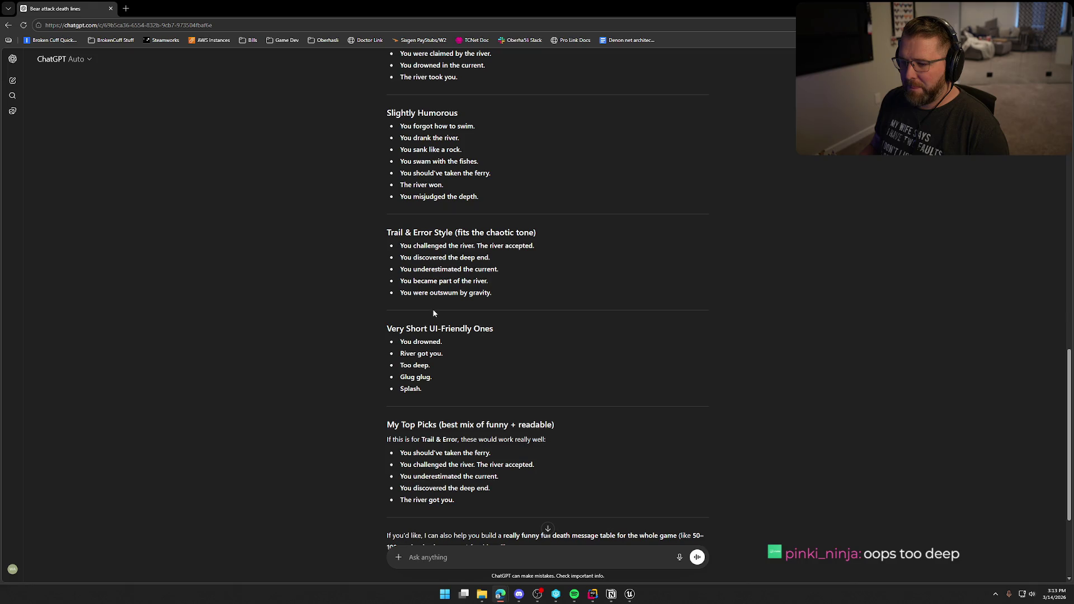
left_click_drag(399, 296, 492, 293)
left_click(301, 271)
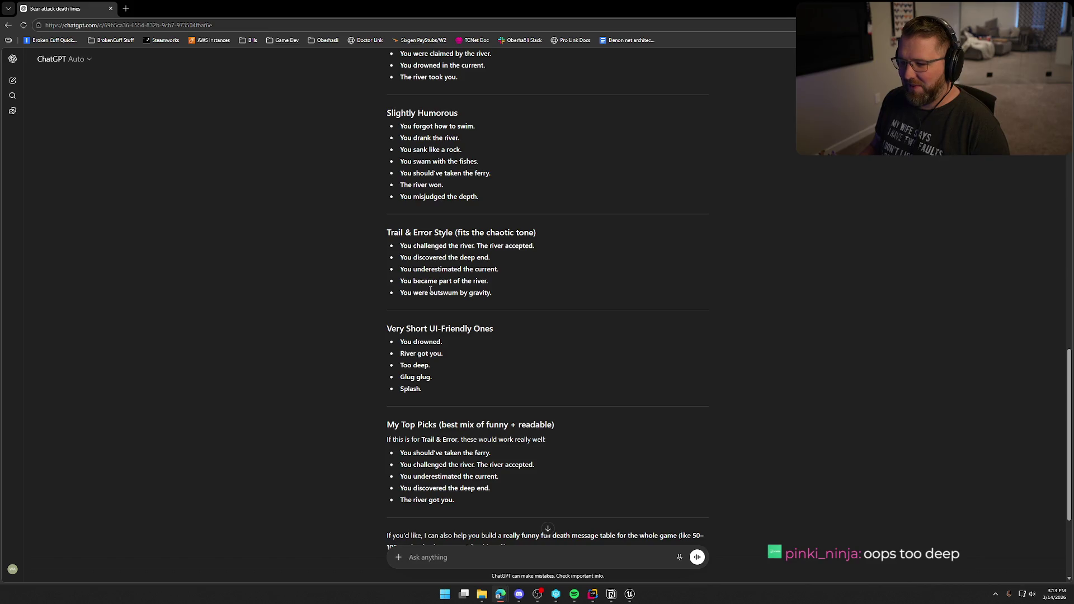
scroll(430, 290, "up", 1)
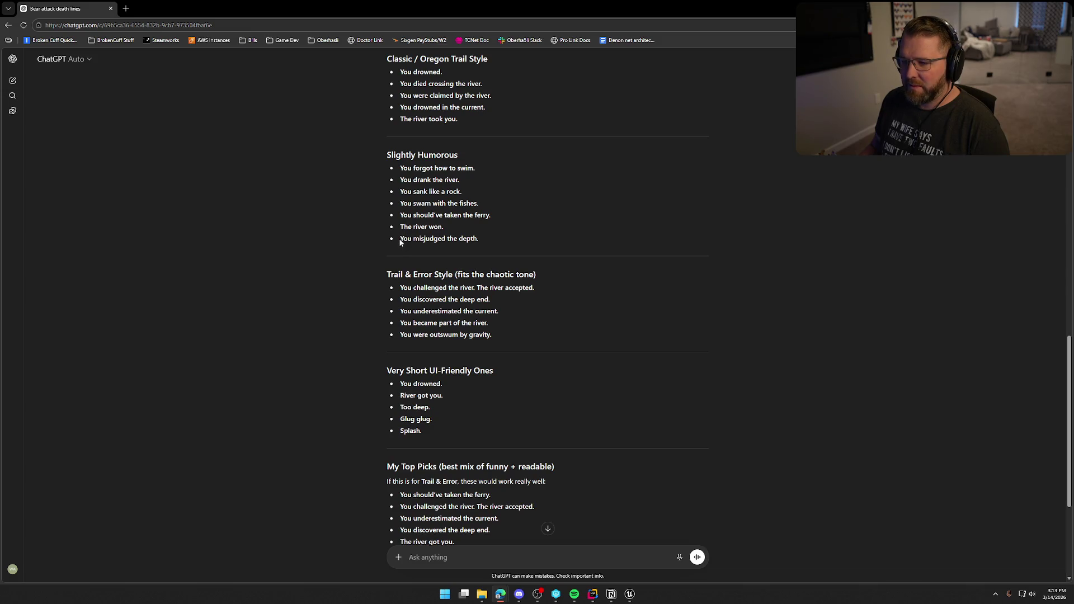
left_click_drag(401, 241, 521, 242)
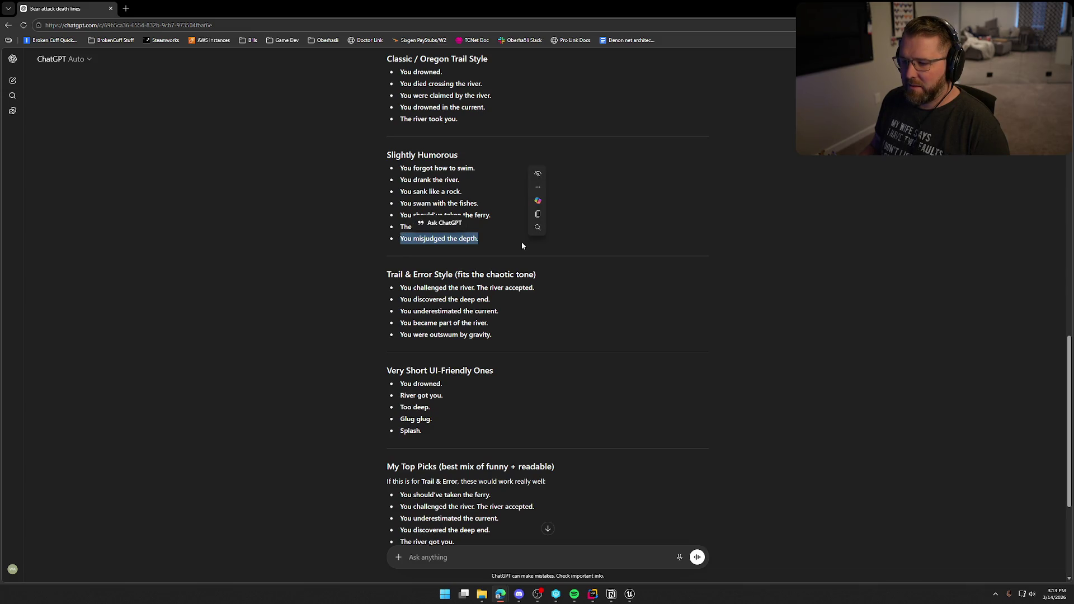
left_click(421, 163)
Step: Add 'The river took you.' as the third entry, then add a new empty row
left_click_drag(397, 124, 471, 125)
key("ctrl+c")
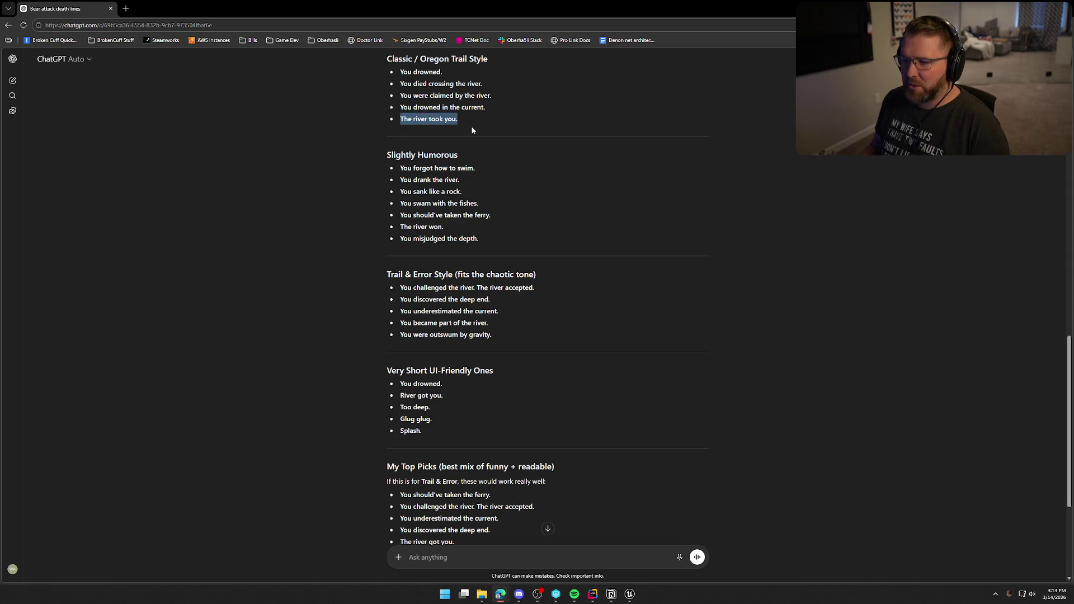
key("alt+Tab")
left_click(491, 349)
key("ctrl+v")
key("Return")
left_click(107, 33)
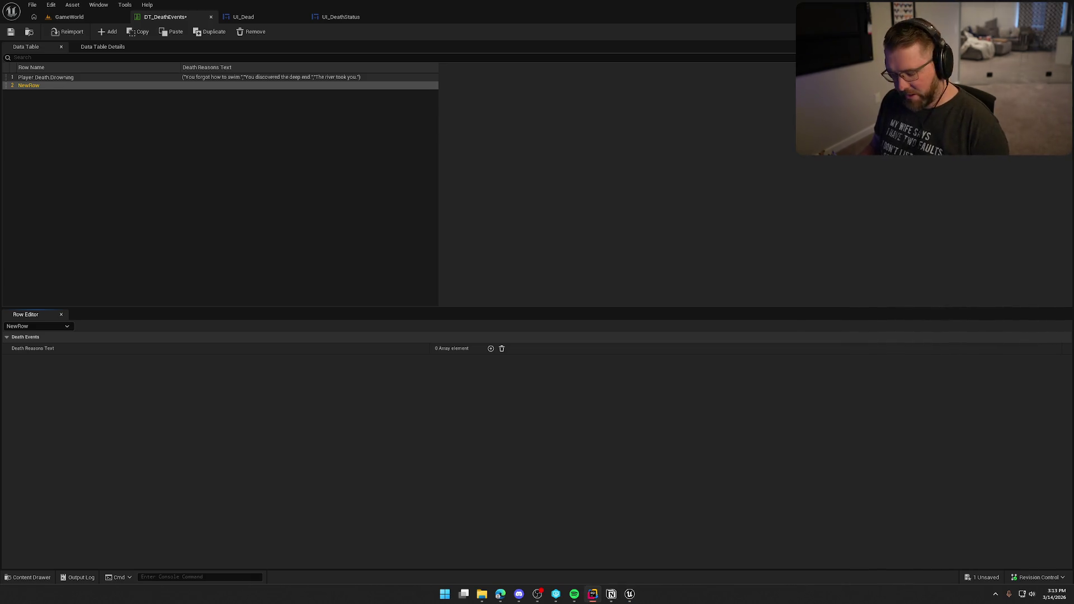
Step: Rename the new row to Player.Death.Illness
left_click(38, 86)
double_click(38, 86)
type("Player.Death.Illness")
key("Return")
left_click(247, 104)
left_click(89, 85)
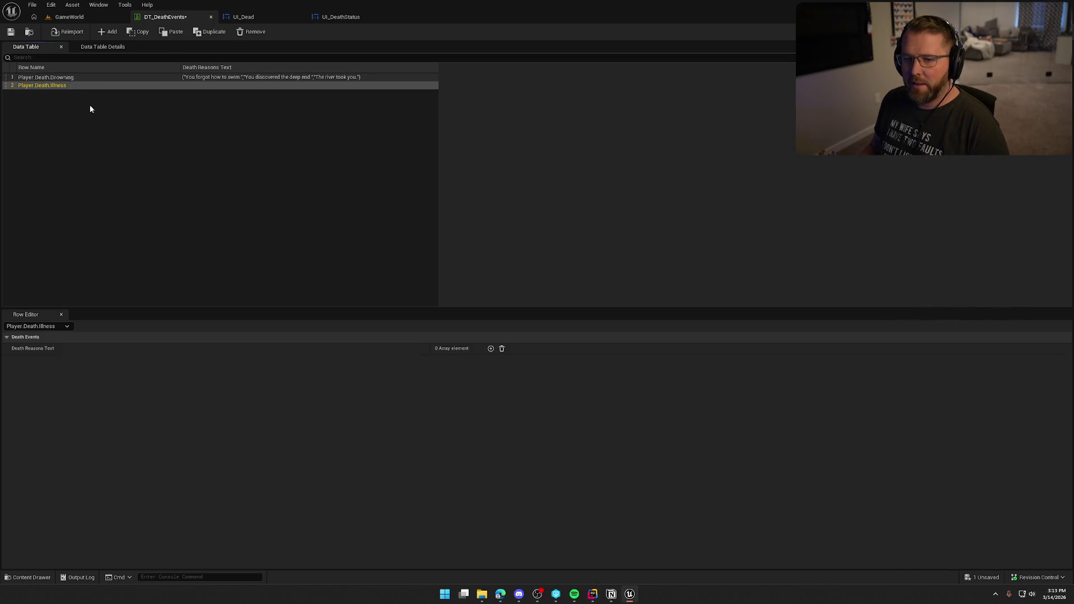
left_click(290, 213)
Step: Return to the ChatGPT conversation and start a new message
key("alt+Tab")
key("Tab")
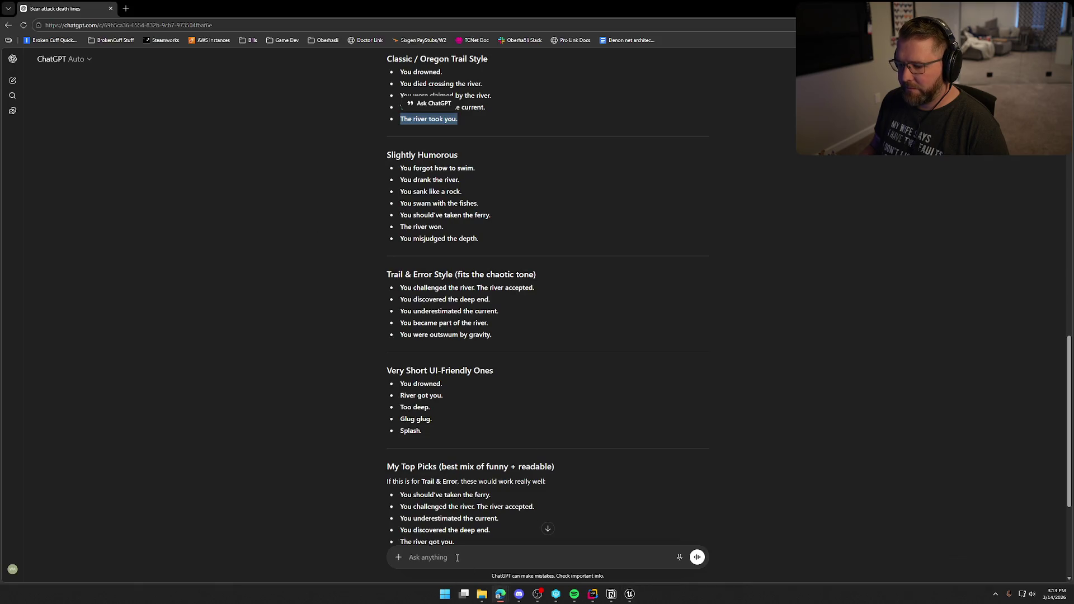
left_click(457, 558)
Step: Ask ChatGPT for death lines for general illness, a damage type that slowly rises over time
type("next willbe f")
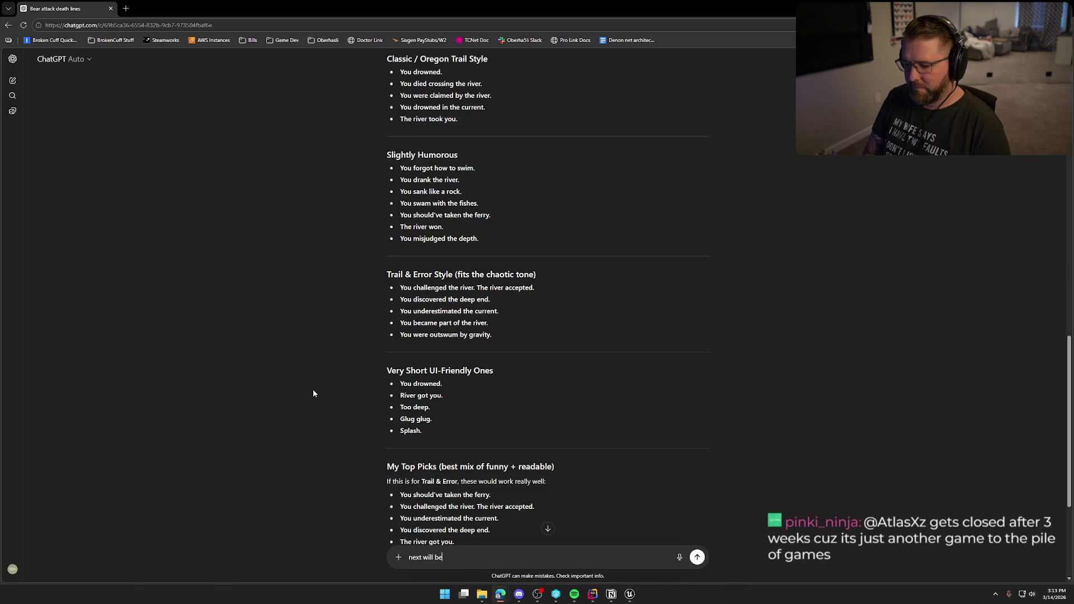
type("dying from genea")
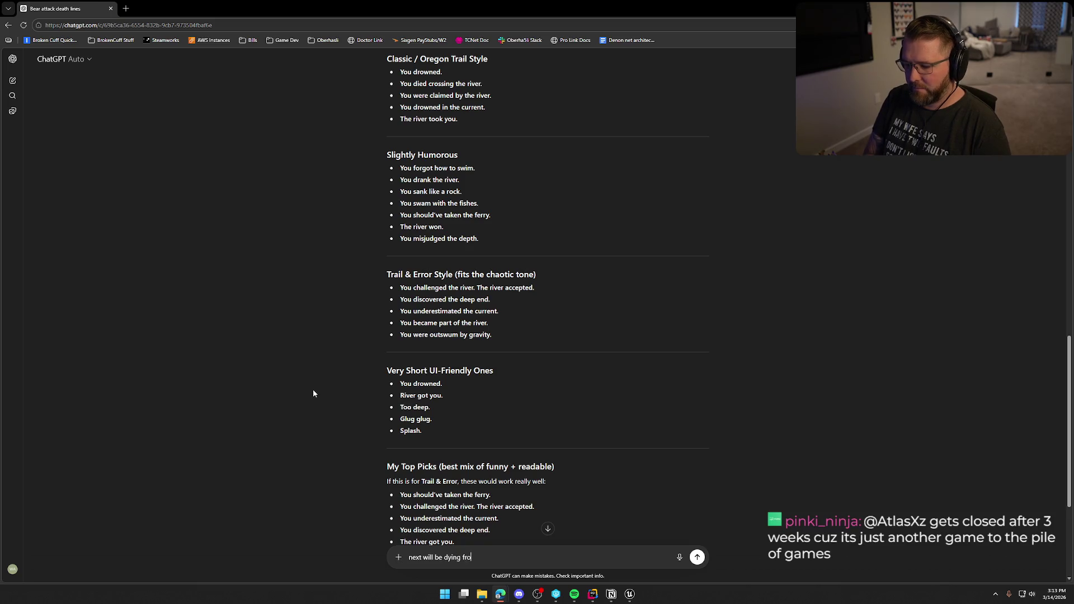
key("BackSpace")
type("ral illne")
type("ss, ht")
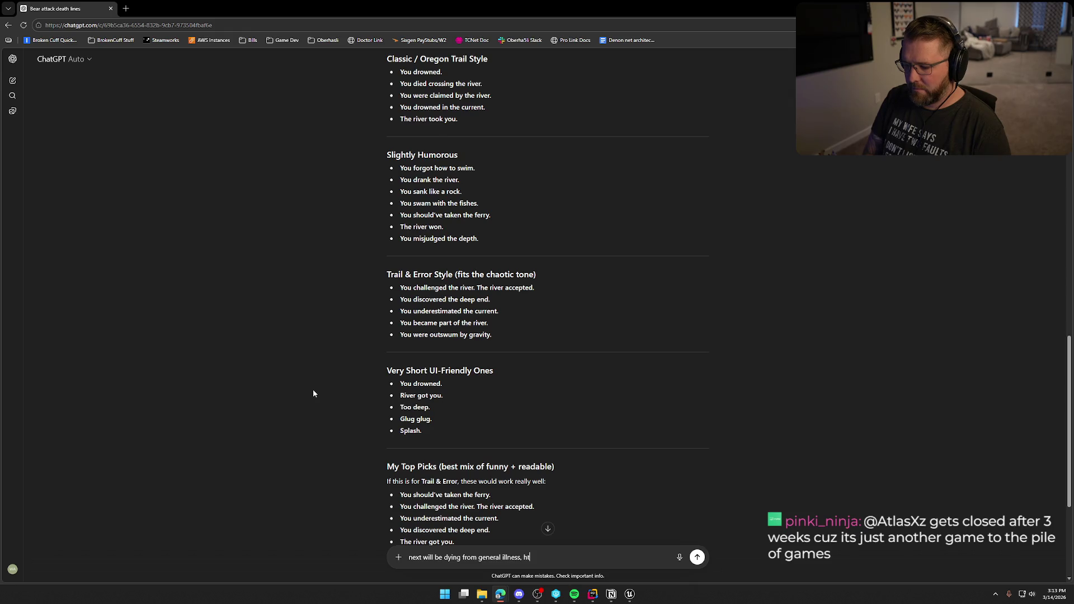
key("BackSpace")
key("BackSpace")
type("this is a dama")
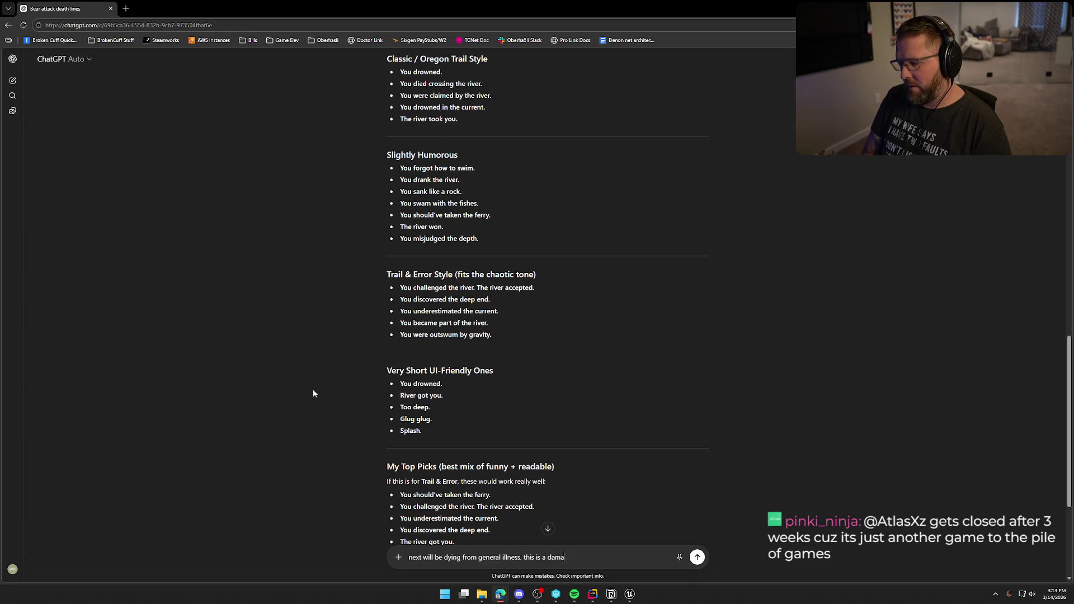
type("ge type in the game j")
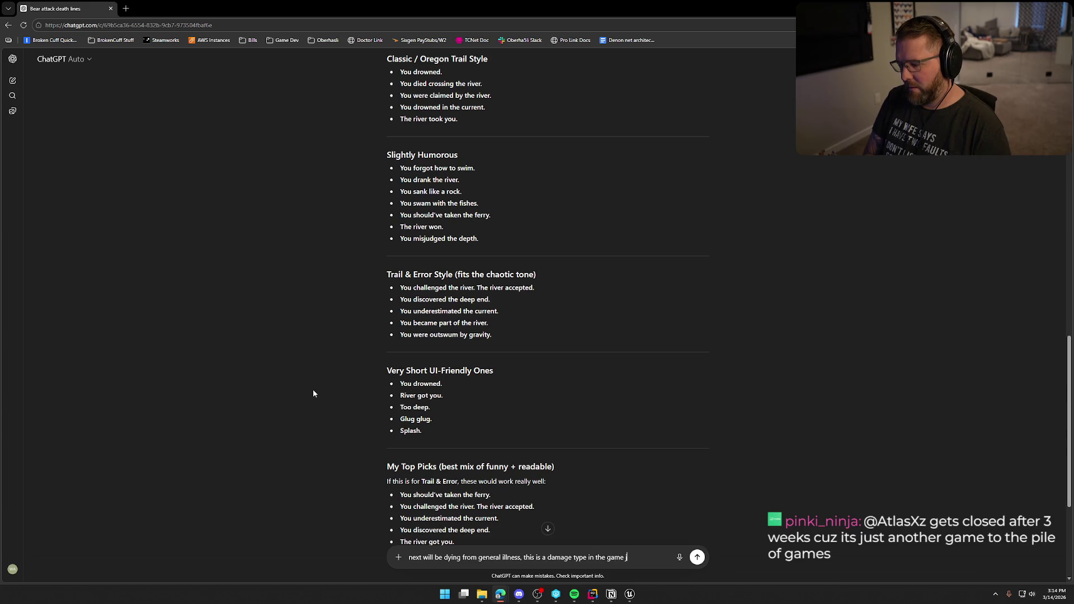
type(" that just sl")
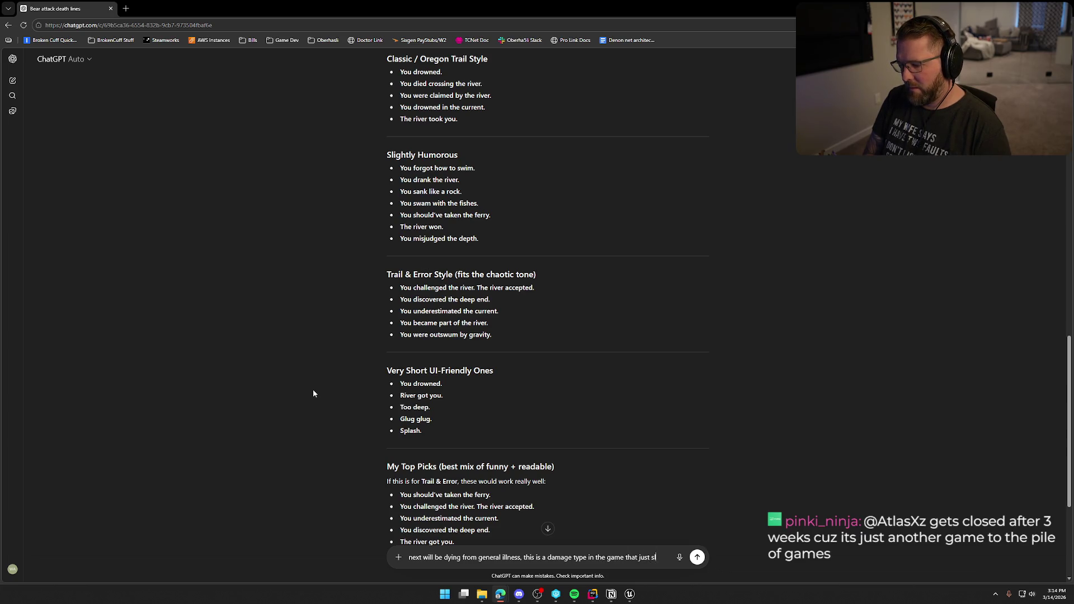
type("owly goes up over")
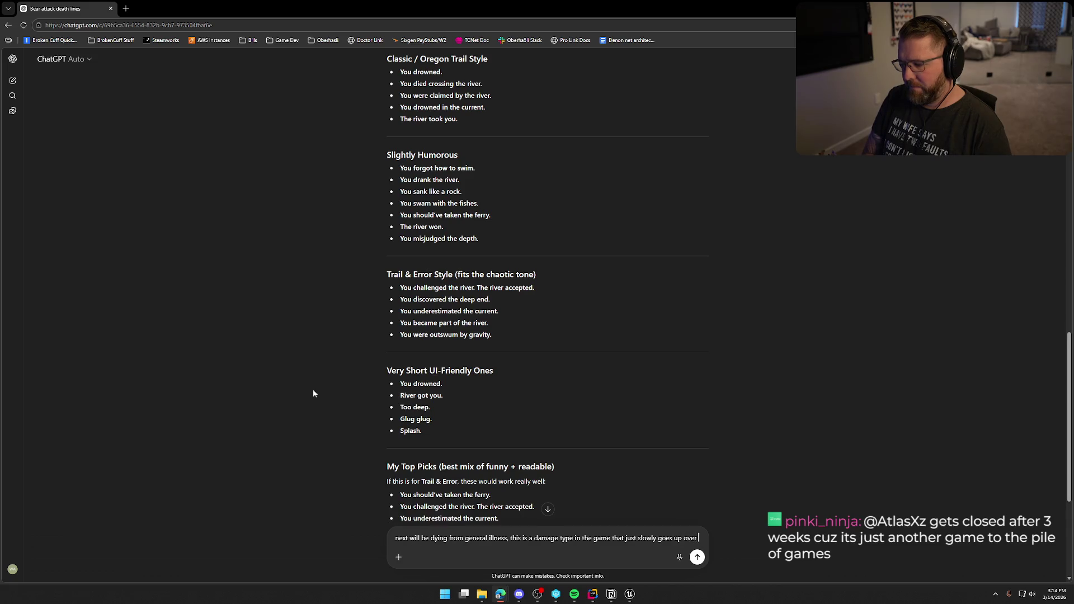
type(" time")
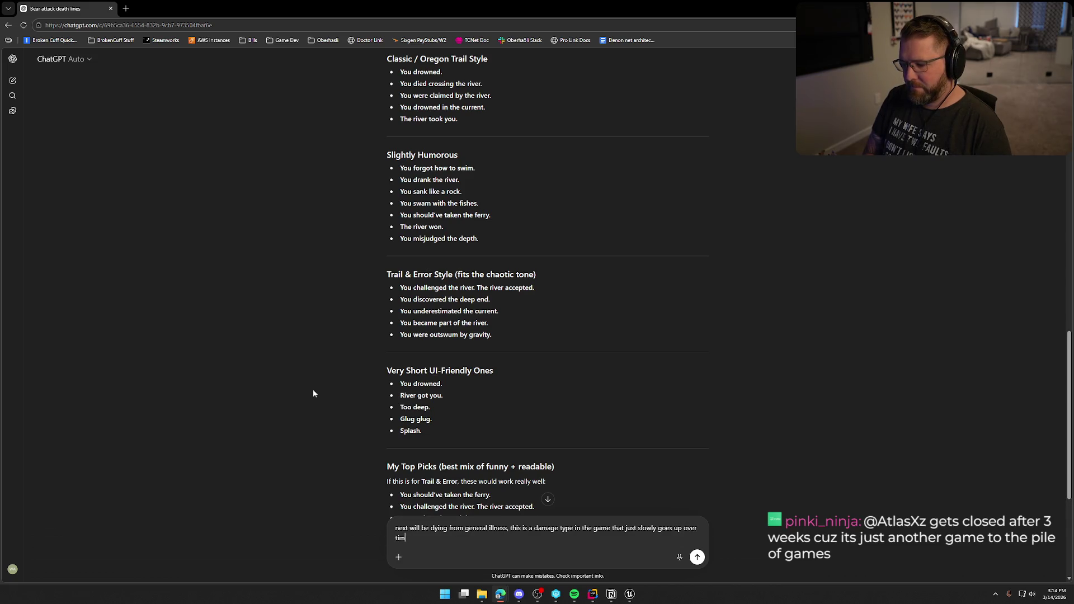
key("Return")
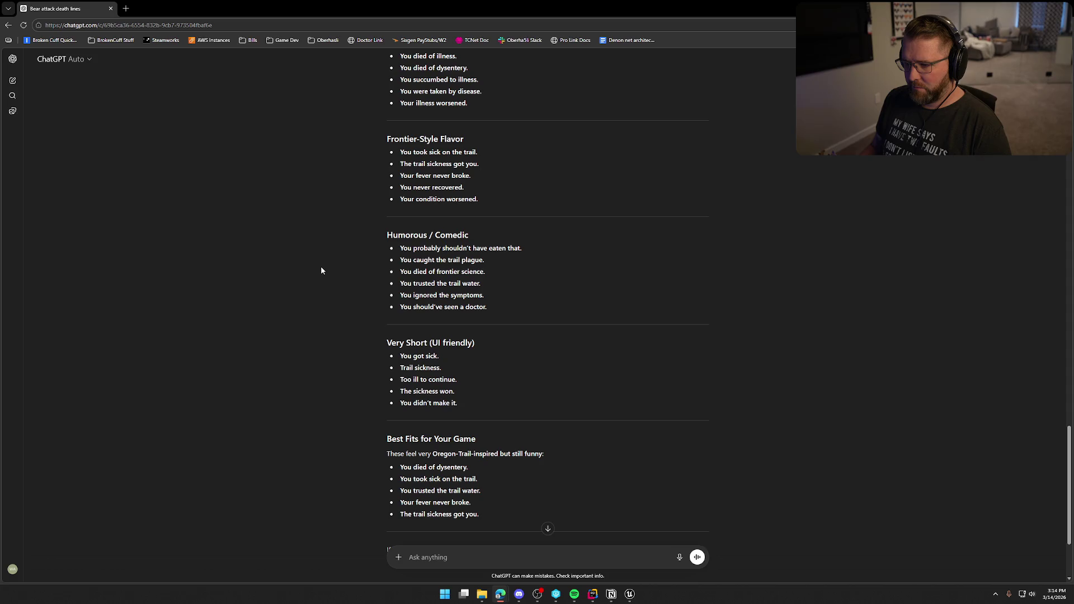
Step: Add ChatGPT's line 'You didn't make it.' as the first Player.Death.Illness death reason
scroll(322, 267, "down", 1)
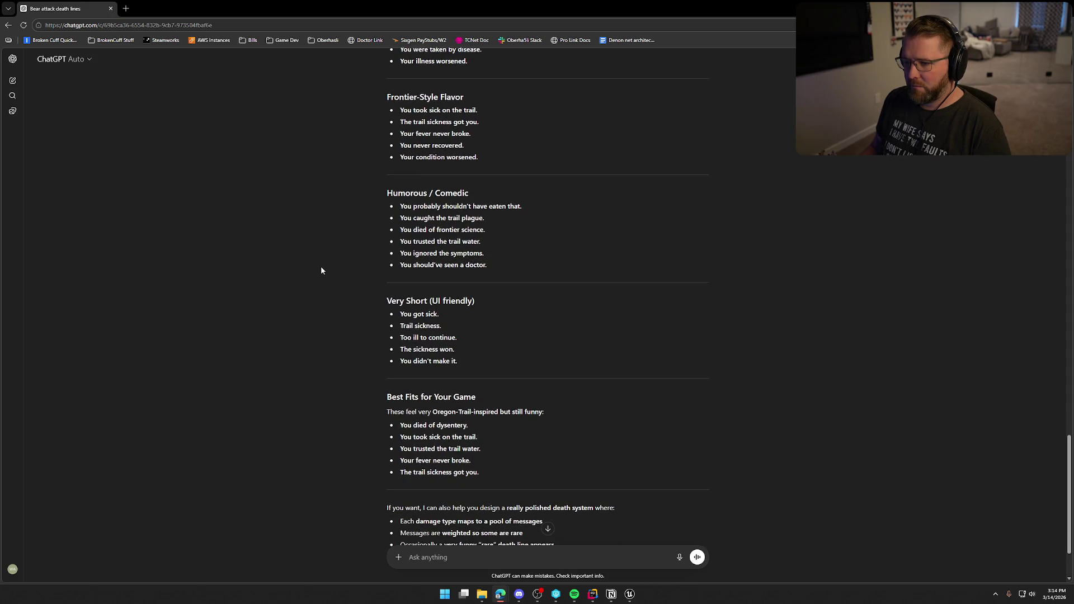
scroll(321, 268, "down", 1)
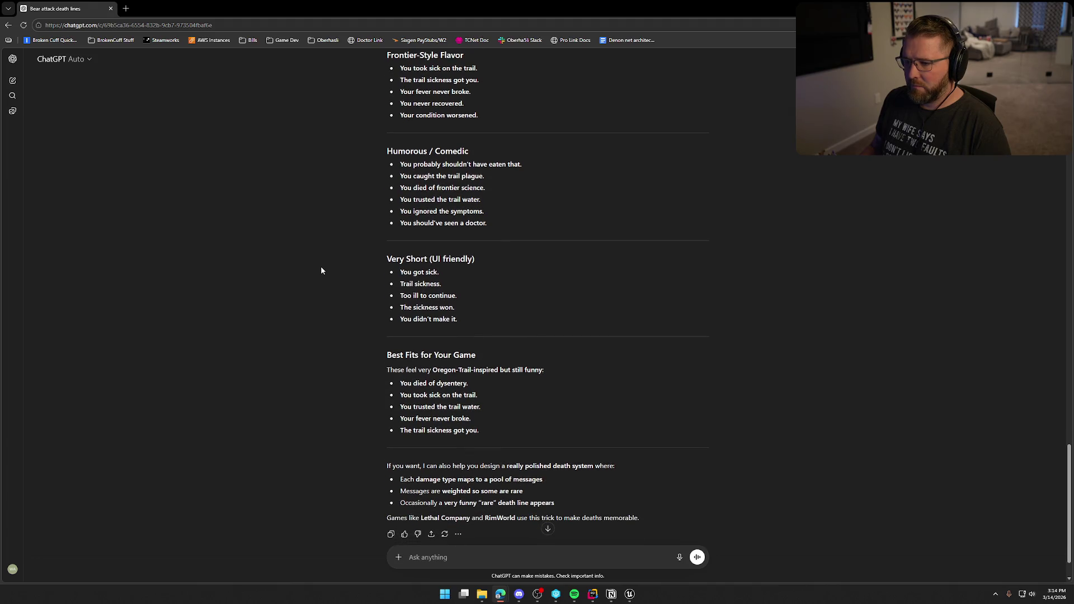
left_click_drag(400, 164, 522, 164)
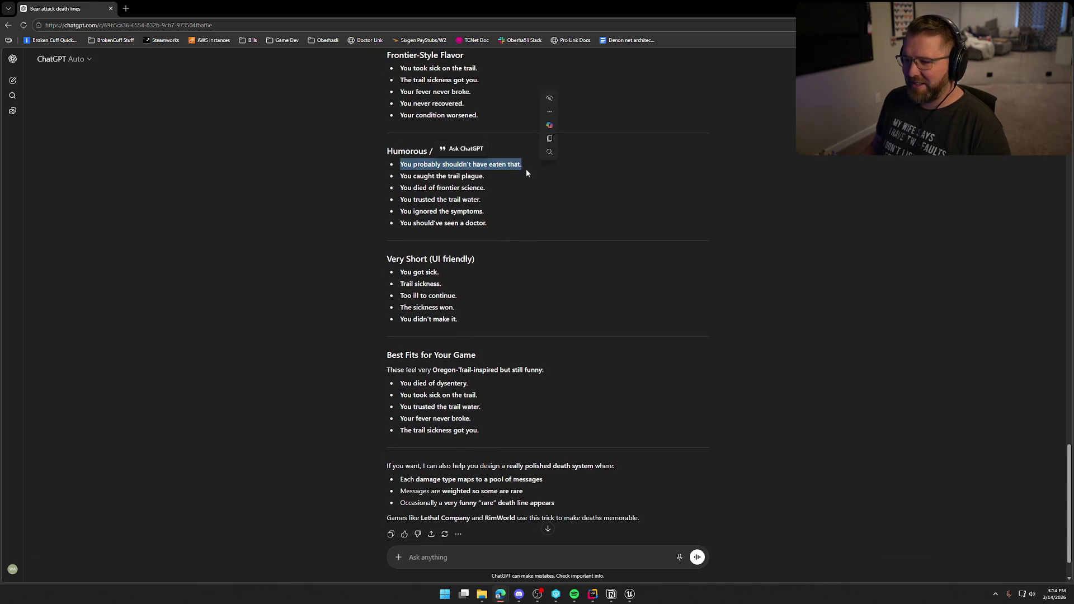
left_click(304, 211)
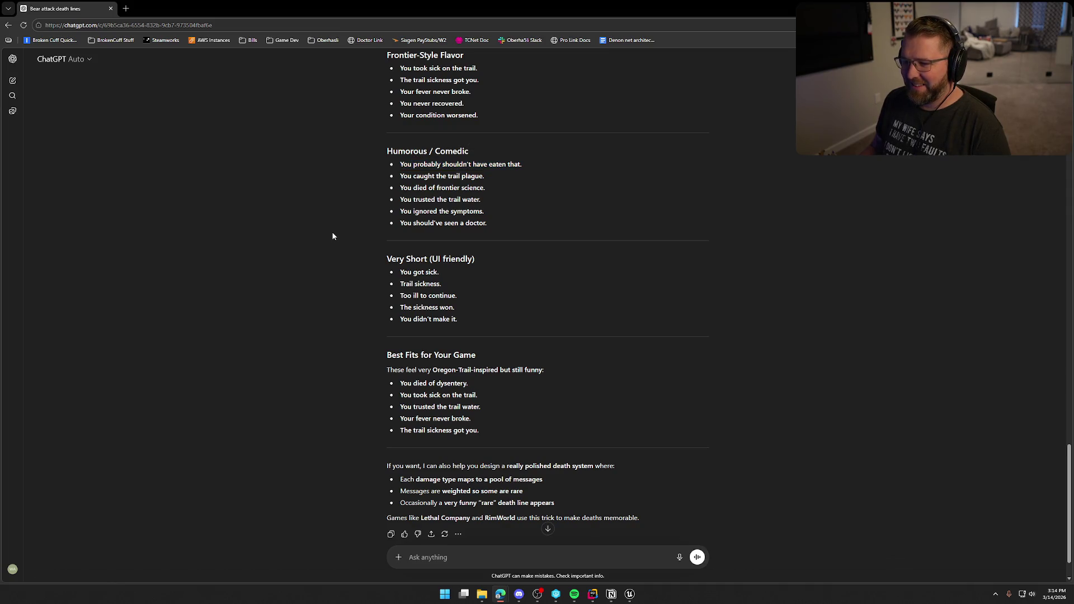
scroll(330, 240, "down", 1)
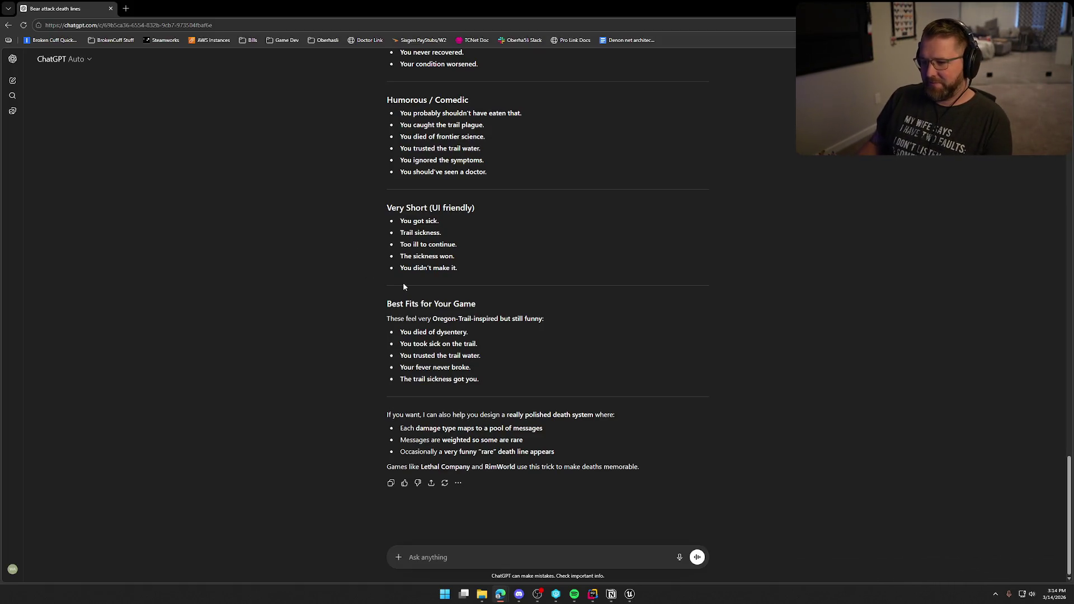
left_click_drag(399, 268, 512, 274)
key("ctrl+c")
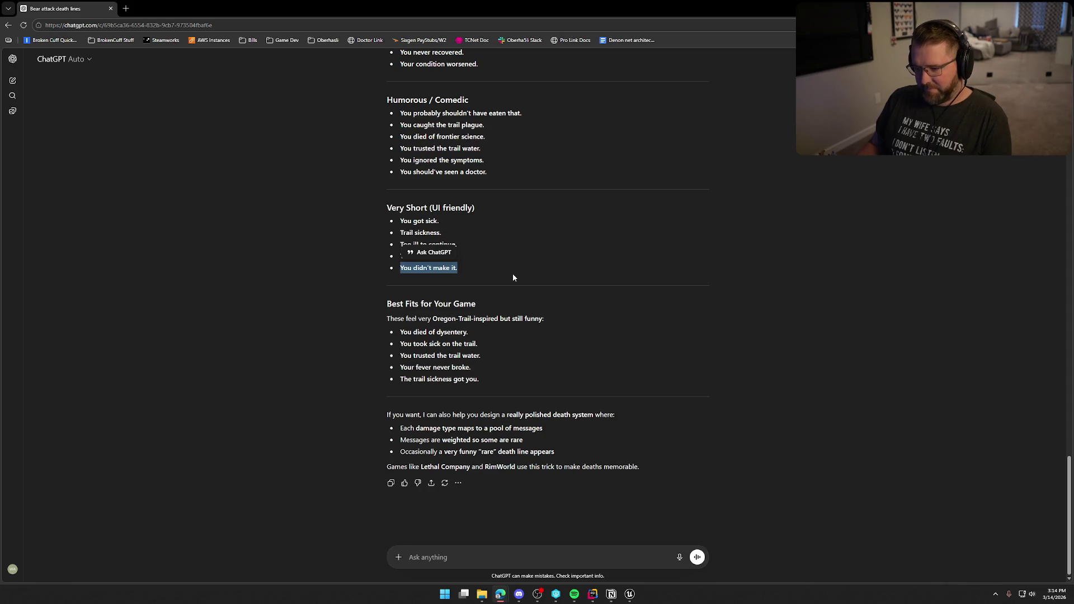
key("alt+Tab")
left_click(48, 85)
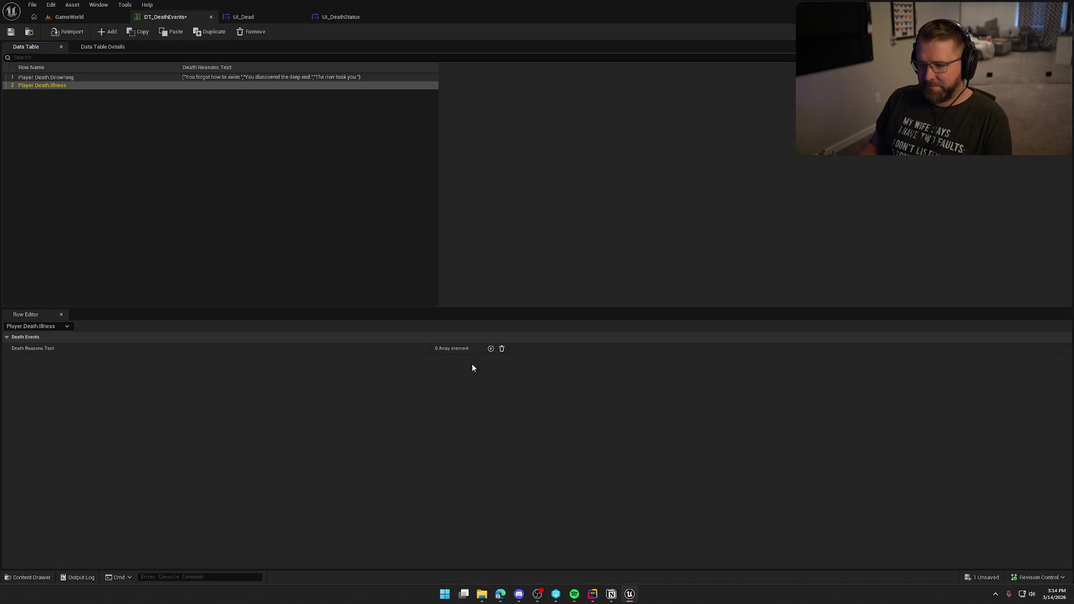
left_click(446, 361)
key("ctrl+v")
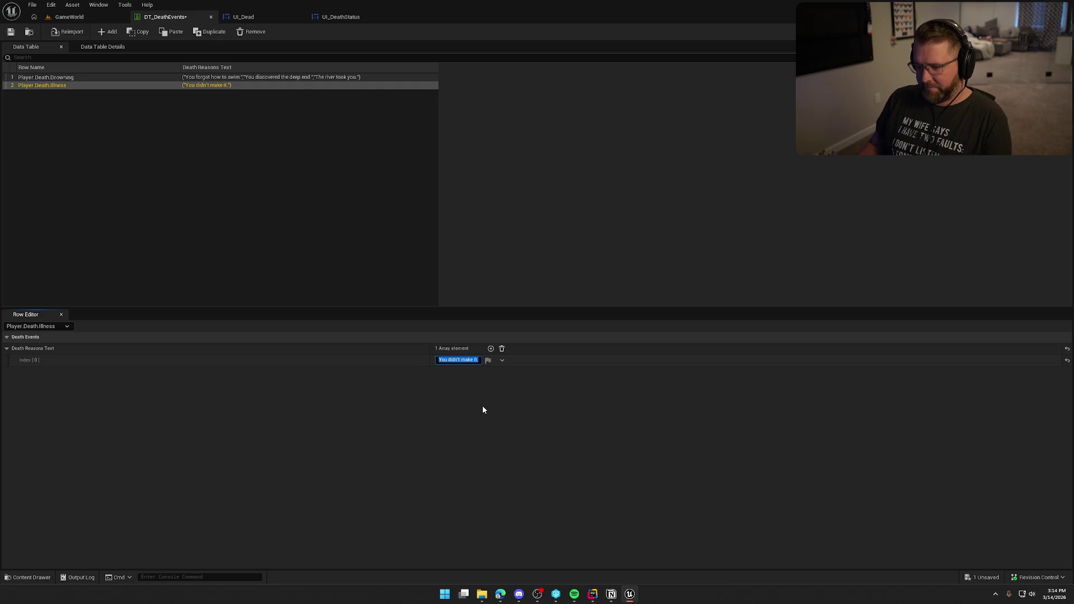
Step: Add 'You ignored the symptoms.' as the second Illness death reason
key("alt+Tab")
left_click(304, 261)
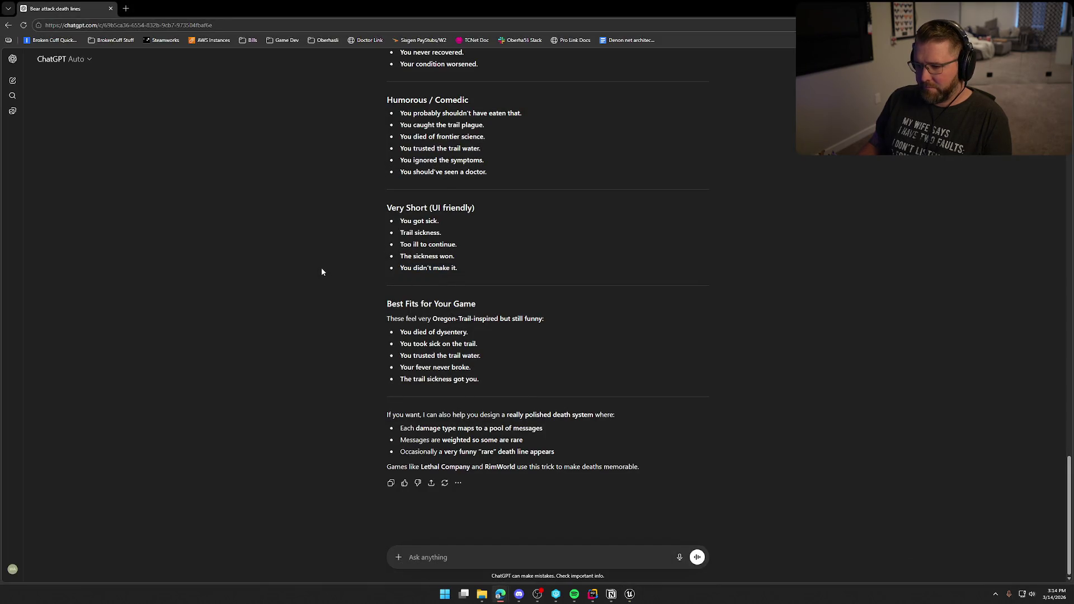
triple_click(414, 333)
left_click(221, 319)
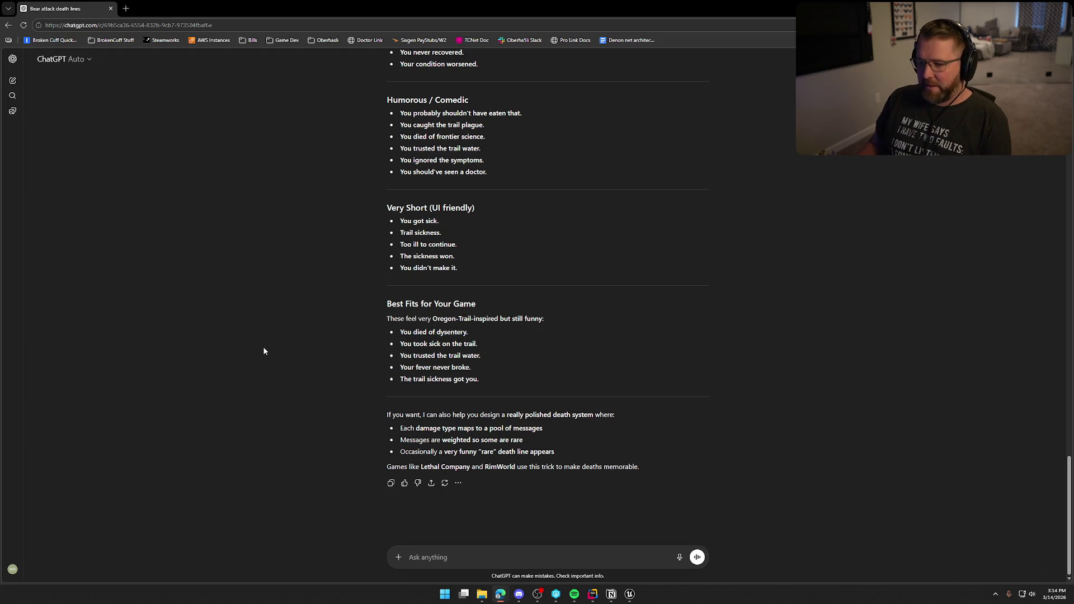
scroll(278, 351, "up", 1)
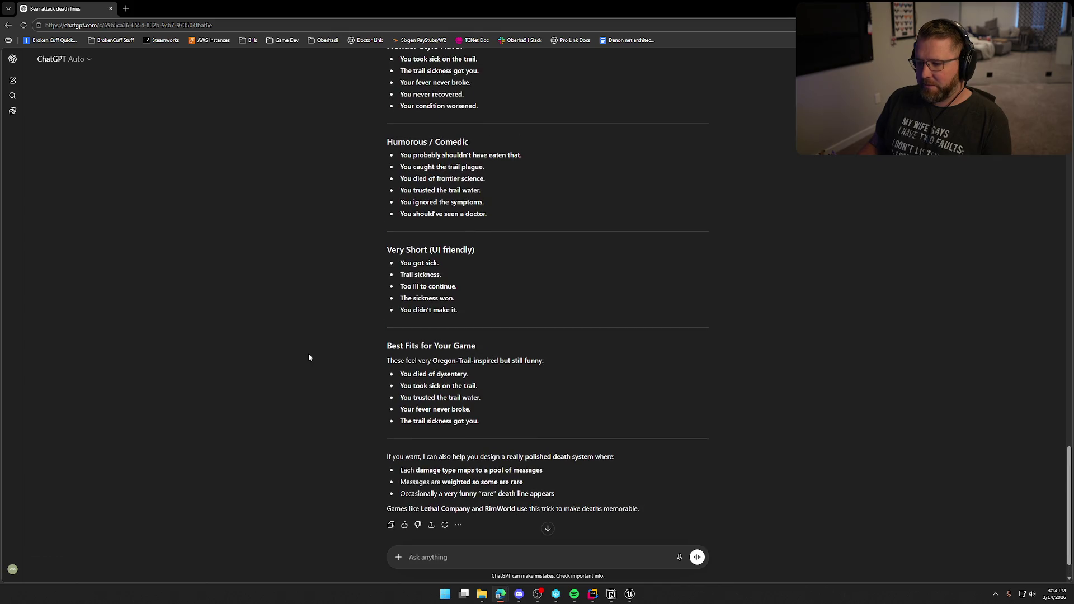
scroll(308, 357, "up", 1)
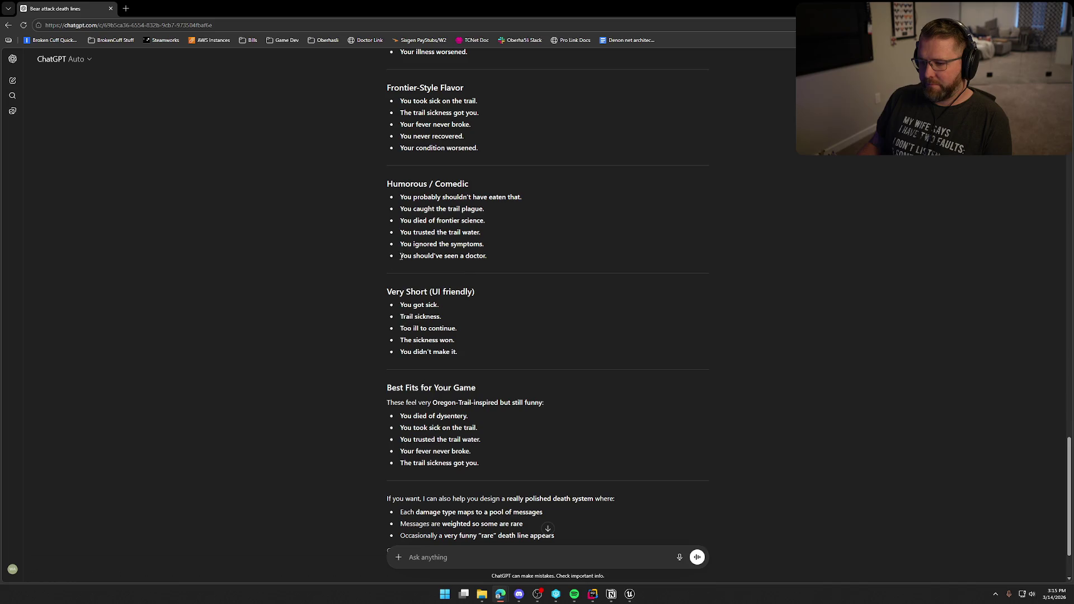
left_click_drag(402, 245, 511, 247)
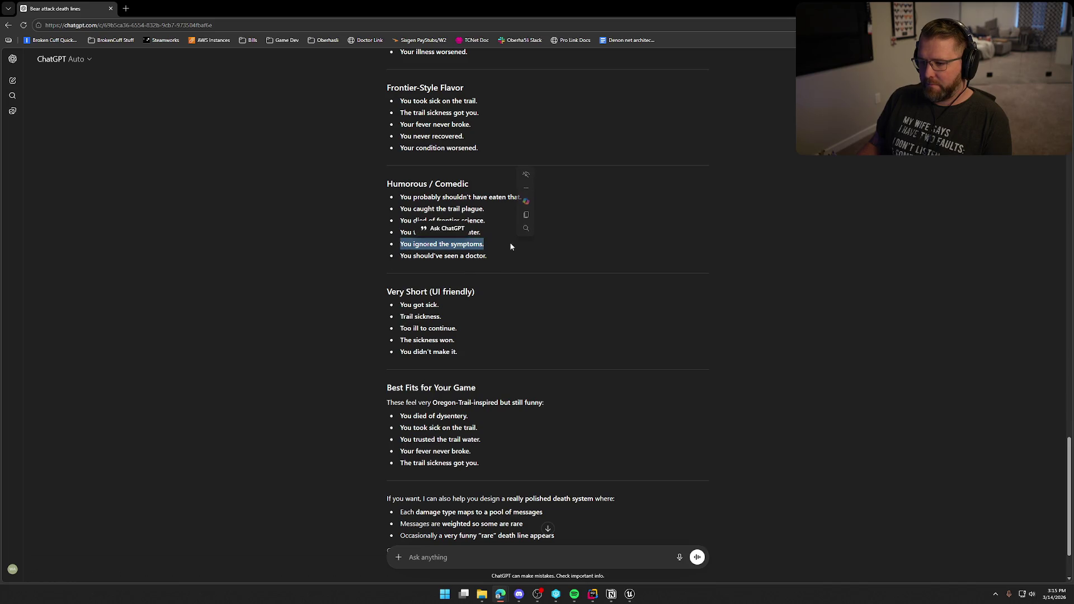
key("ctrl+c")
key("alt+Tab")
left_click(453, 373)
key("ctrl+v")
key("Return")
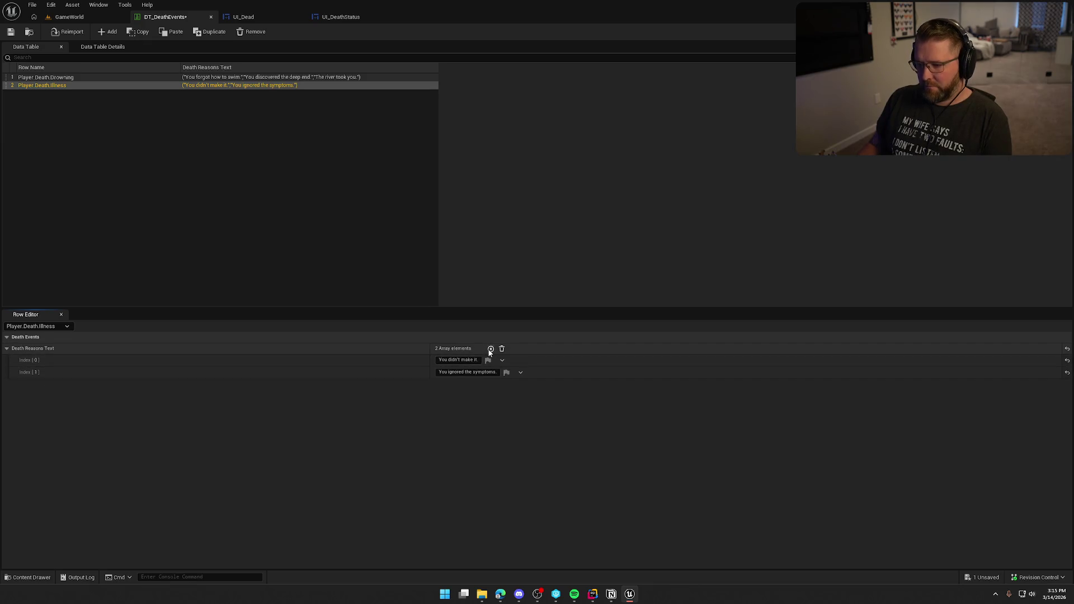
key("alt+Tab")
left_click(337, 277)
scroll(337, 277, "up", 1)
scroll(337, 280, "up", 1)
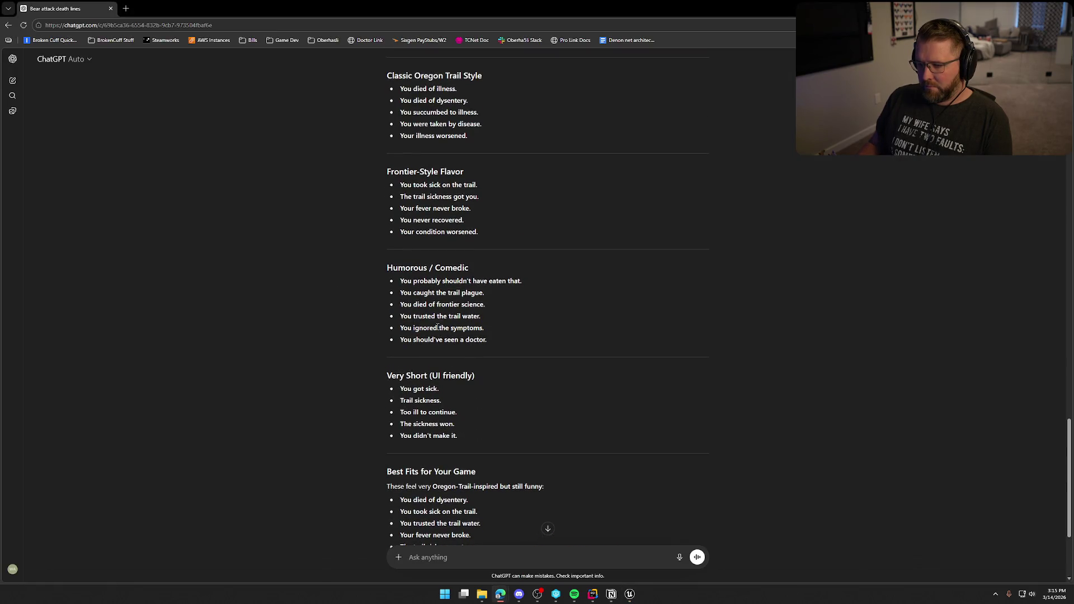
scroll(356, 274, "up", 1)
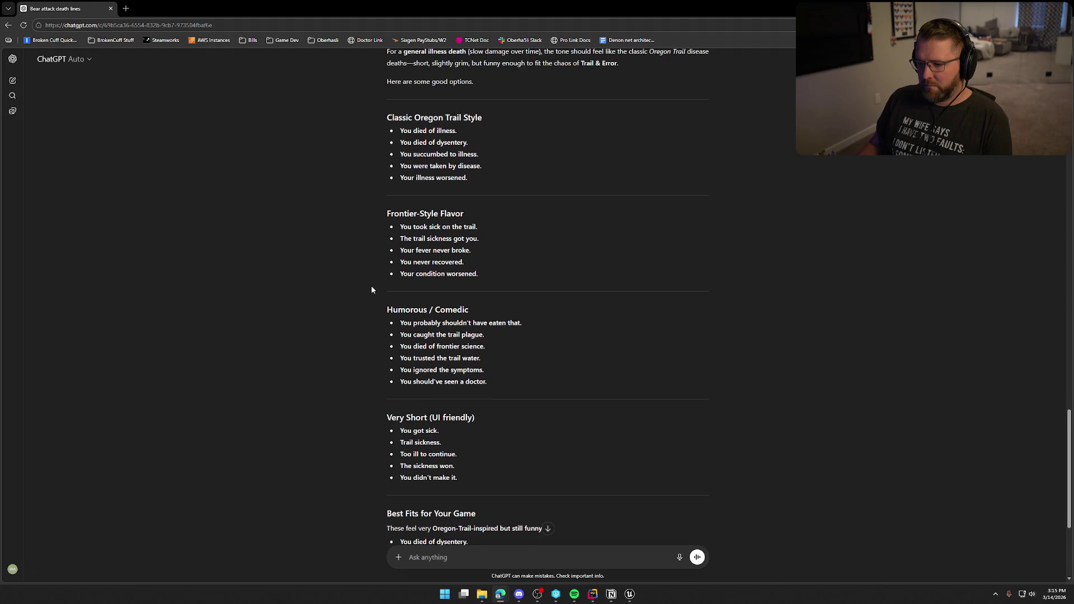
Step: Add 'The trail sickness got you.' as the third Illness death reason
left_click_drag(400, 238, 502, 242)
scroll(500, 242, "down", 4)
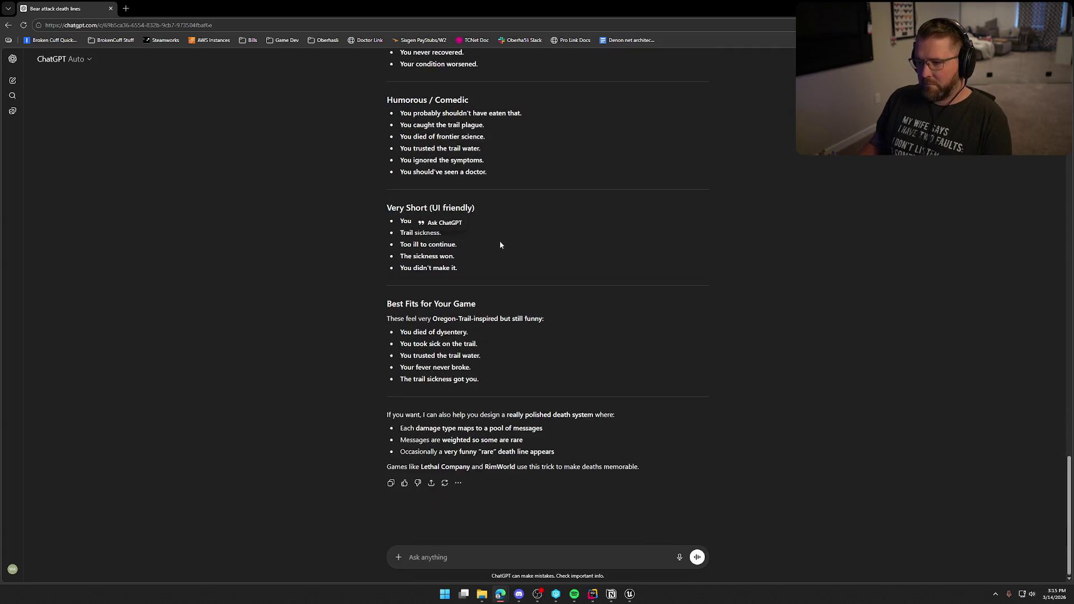
key("alt+Tab")
key("ctrl+v")
left_click(64, 97)
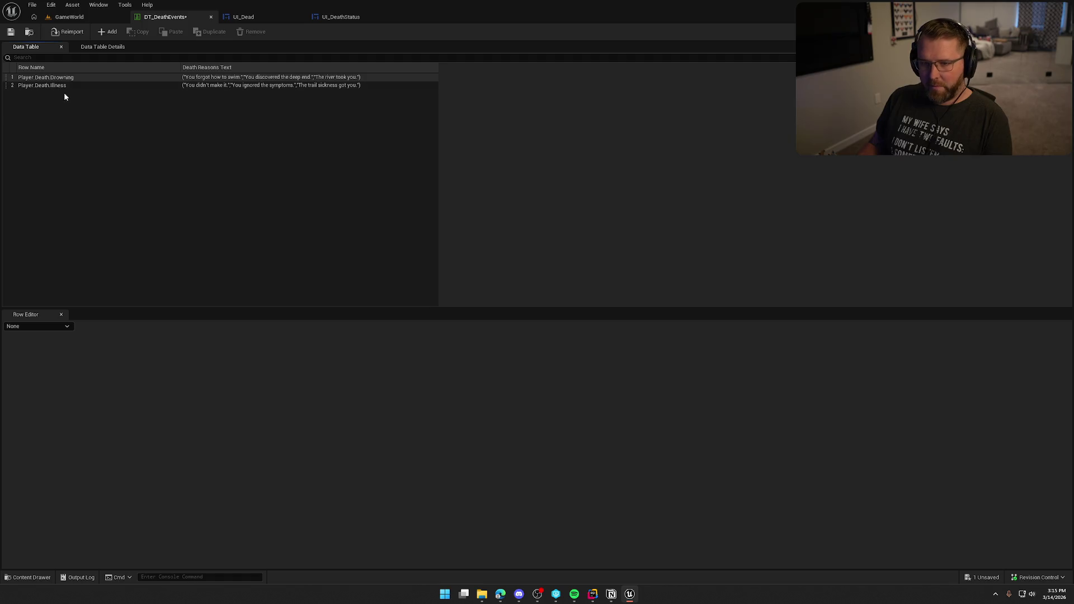
Step: Create a new row named Player.Death.Falling with one empty death reason slot
left_click(106, 32)
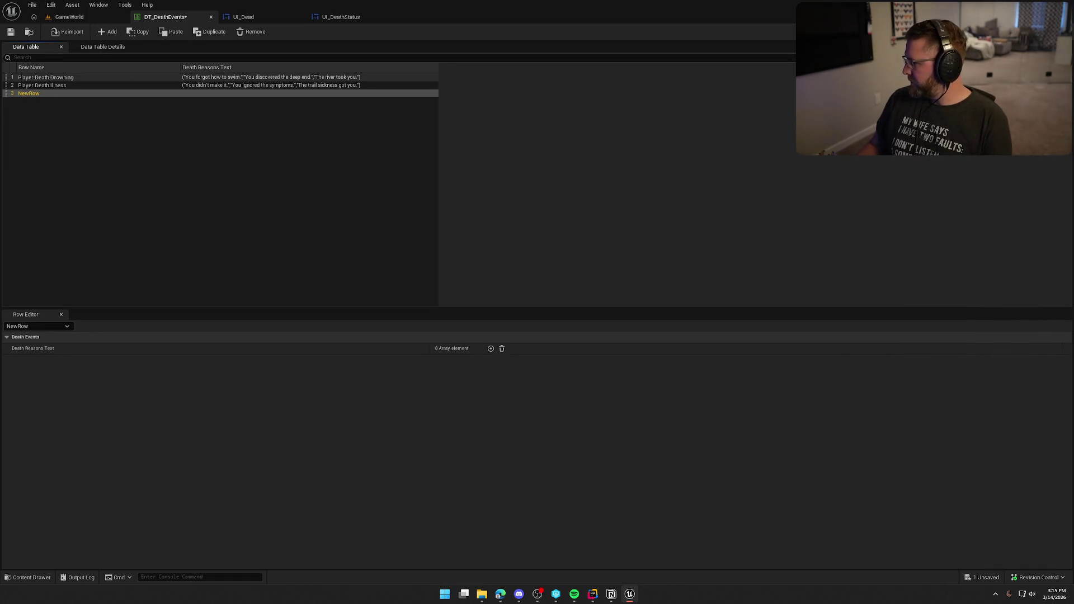
key("alt+Tab")
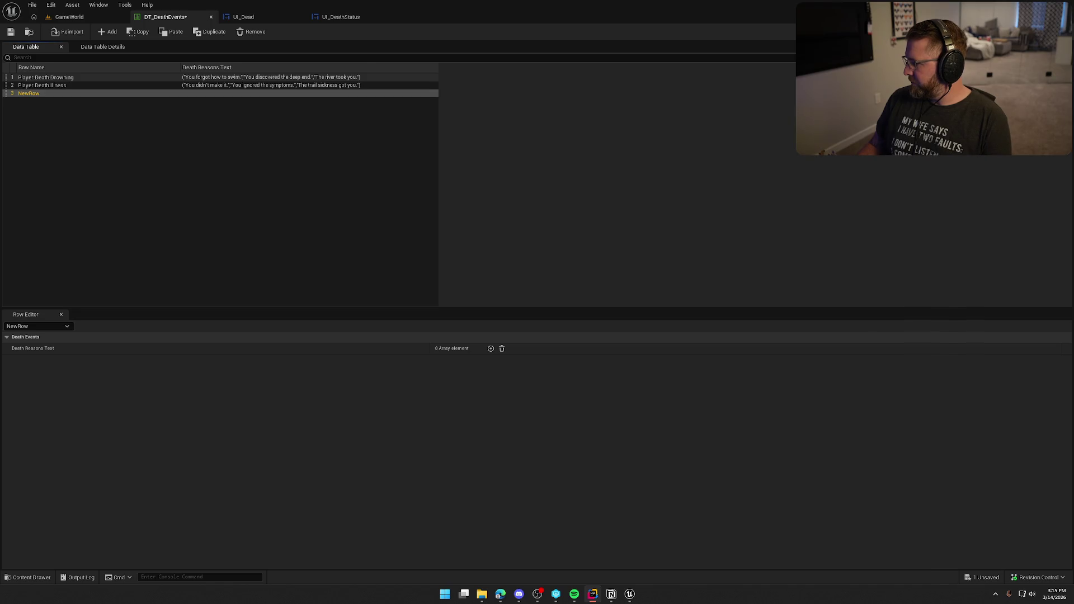
left_click(34, 94)
left_click(35, 94)
key("ctrl+v")
key("Return")
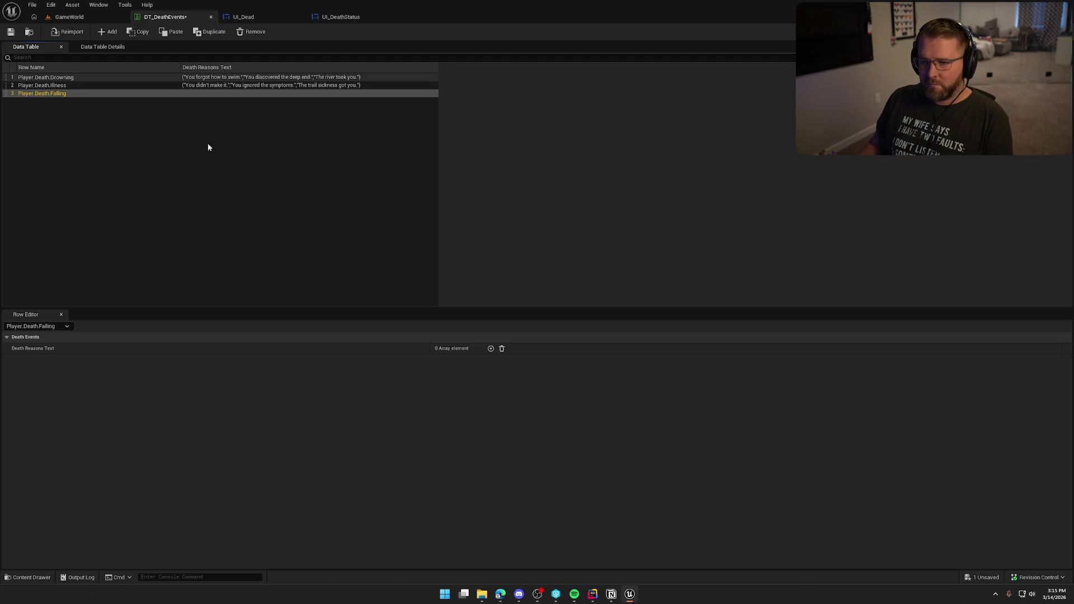
left_click(491, 349)
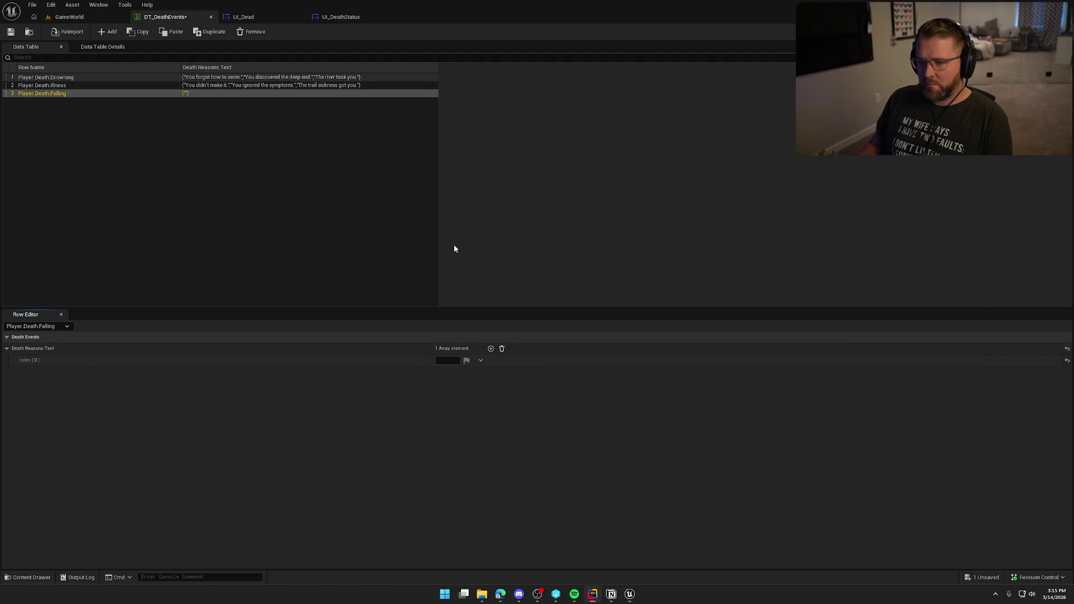
key("alt+Tab")
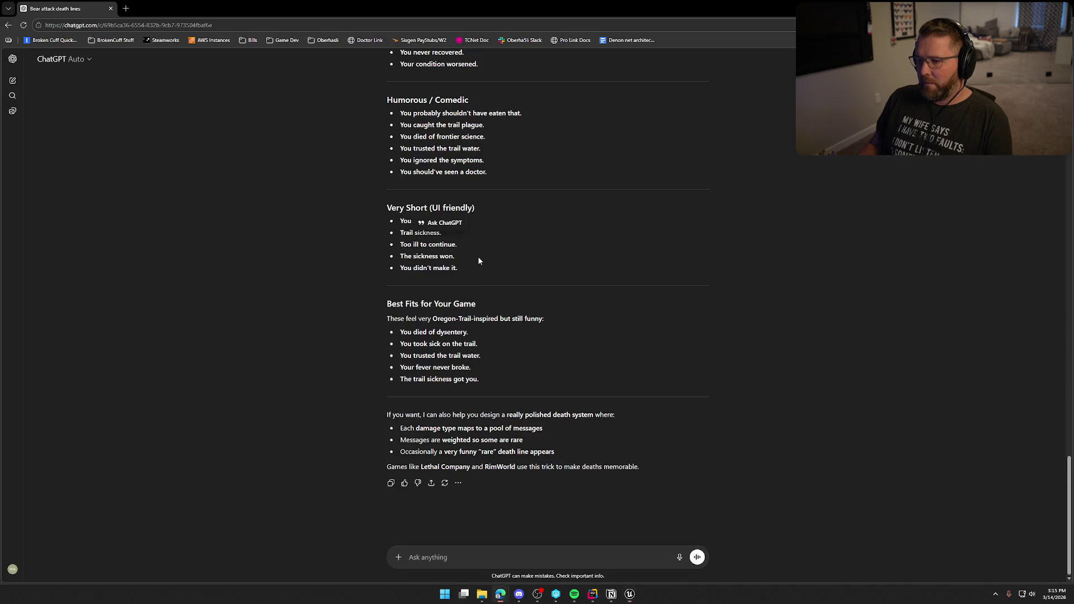
Step: Ask ChatGPT for falling damage death lines
type("next")
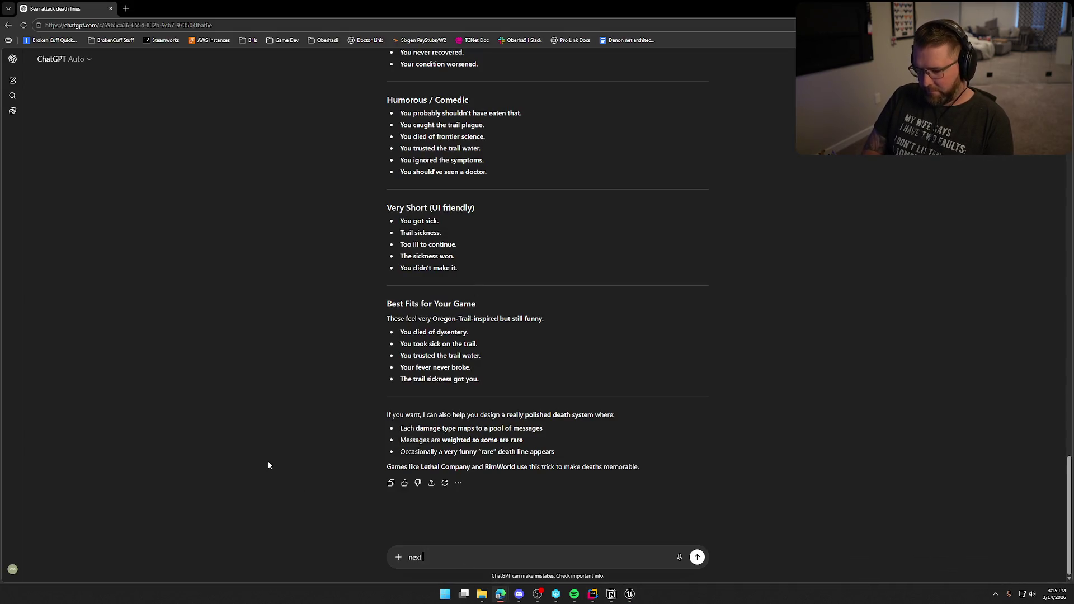
type(" is falling damage")
key("Return")
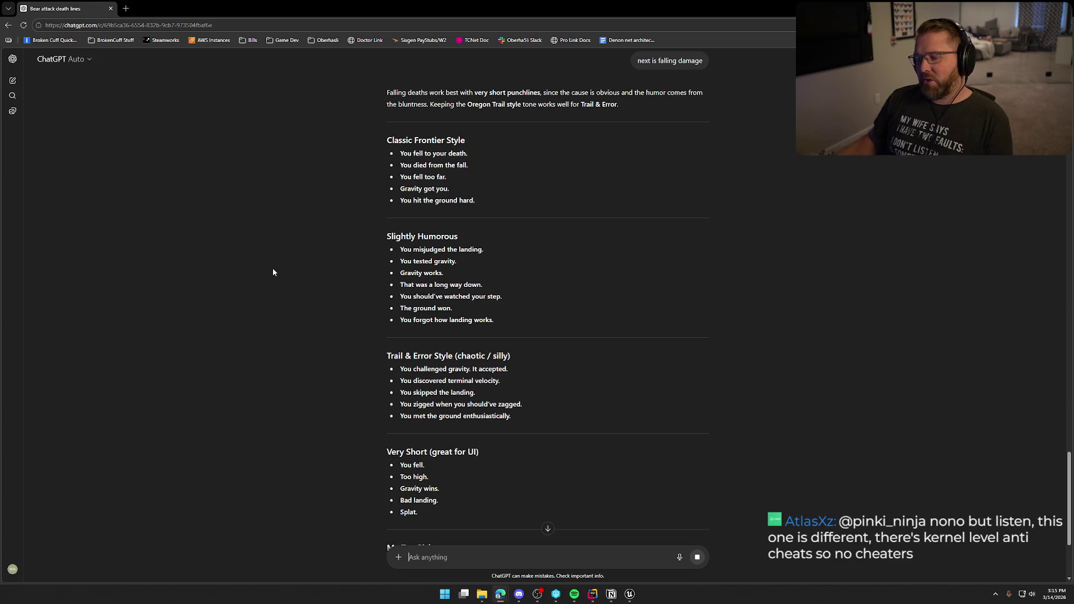
scroll(310, 241, "down", 2)
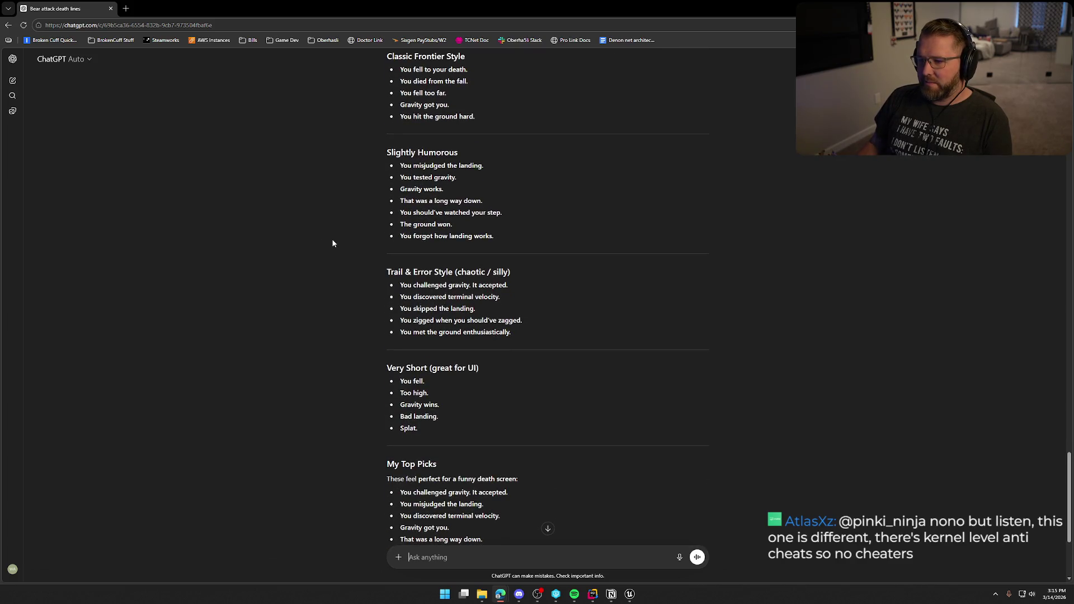
Step: Put 'Gravity works.' into the first Player.Death.Falling death reason
left_click_drag(399, 189, 471, 193)
key("ctrl+c")
key("alt+Tab")
left_click(450, 360)
key("ctrl+v")
key("Return")
key("alt+Tab")
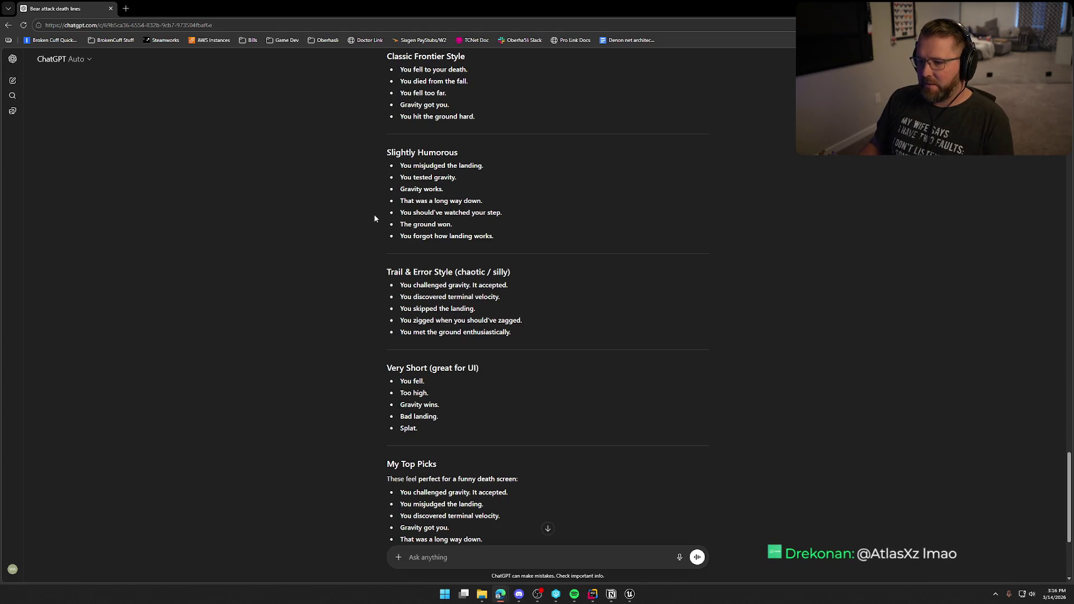
Step: Add 'You tested gravity.' as the second Falling death reason
left_click_drag(399, 177, 466, 175)
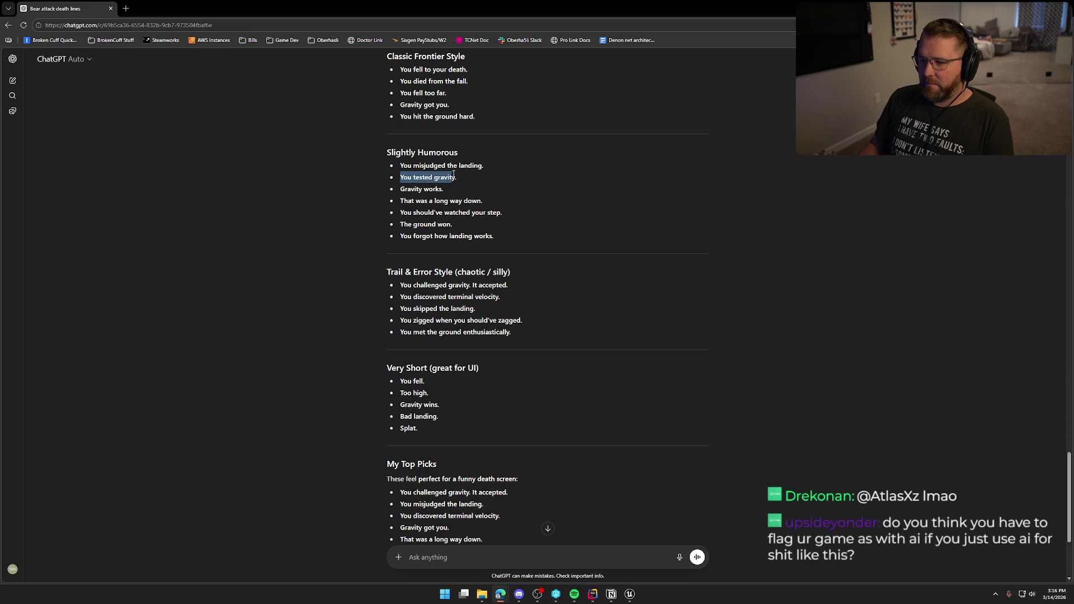
key("alt+Tab")
left_click(445, 372)
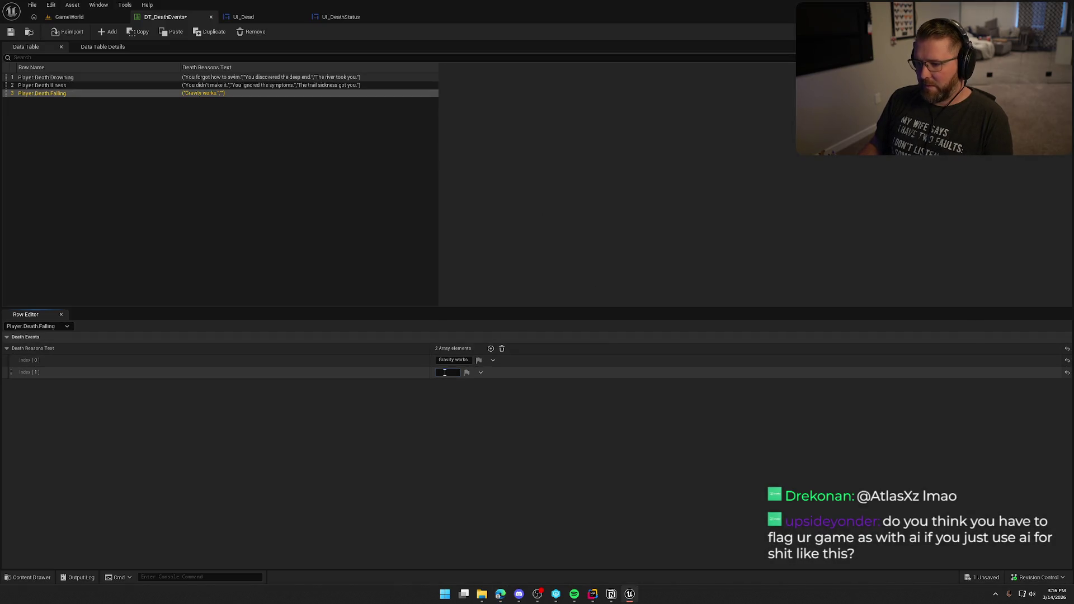
key("ctrl+v")
key("alt+Tab")
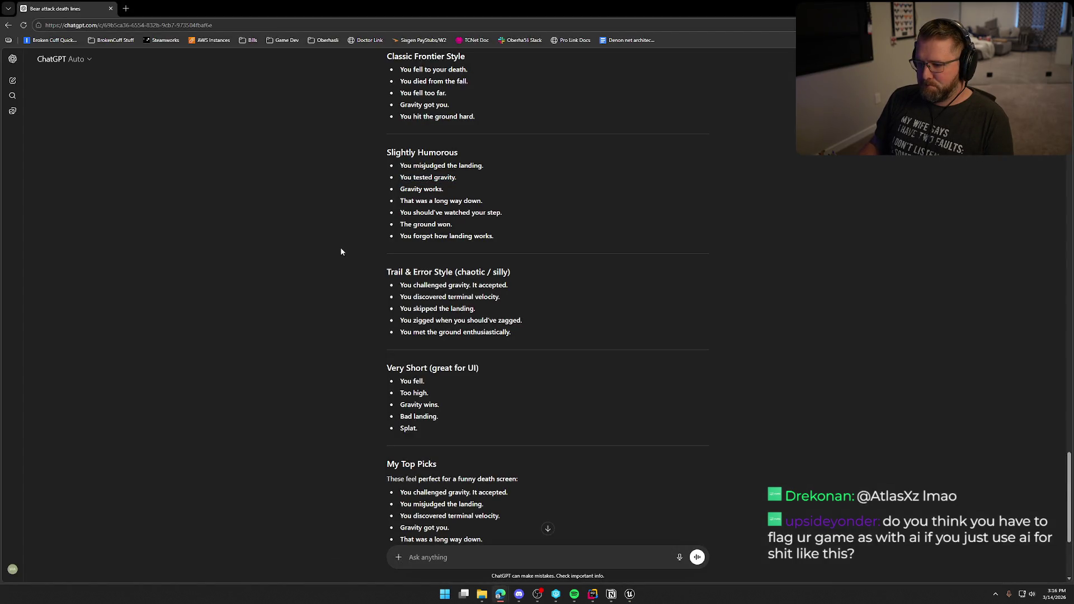
Step: Add 'You discovered terminal velocity.' as the third Falling death reason
mouse_move(399, 298)
left_mouse_down()
mouse_move(476, 310)
mouse_move(517, 300)
left_mouse_up()
key("ctrl+c")
key("alt+Tab")
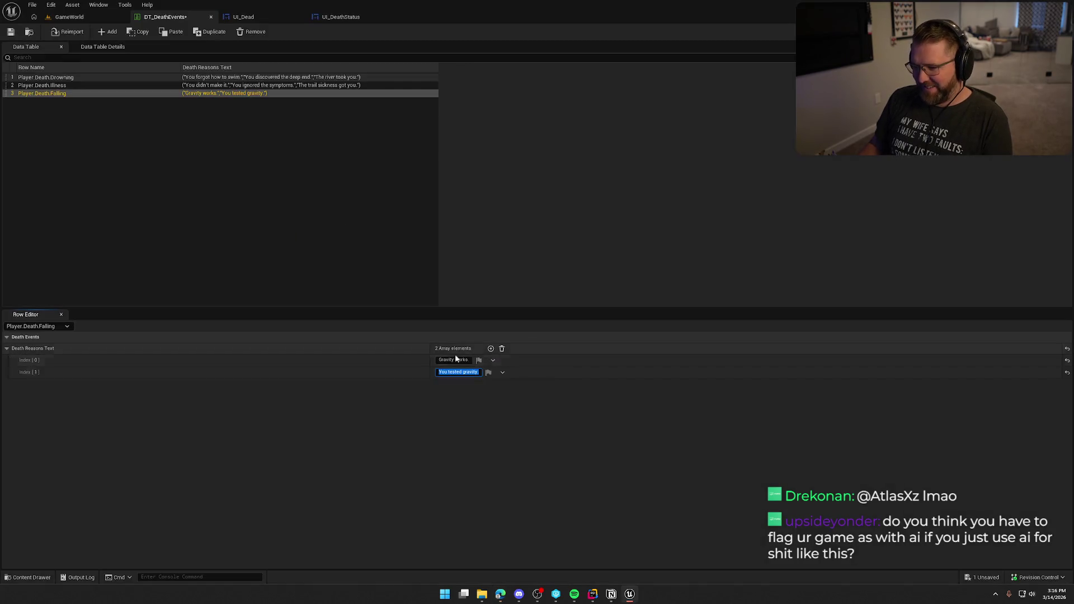
left_click(491, 348)
left_click(448, 384)
key("ctrl+v")
key("alt+Tab")
Step: Pick 'The ground won.' from ChatGPT and add a fourth Falling reason slot for it
left_click(360, 317)
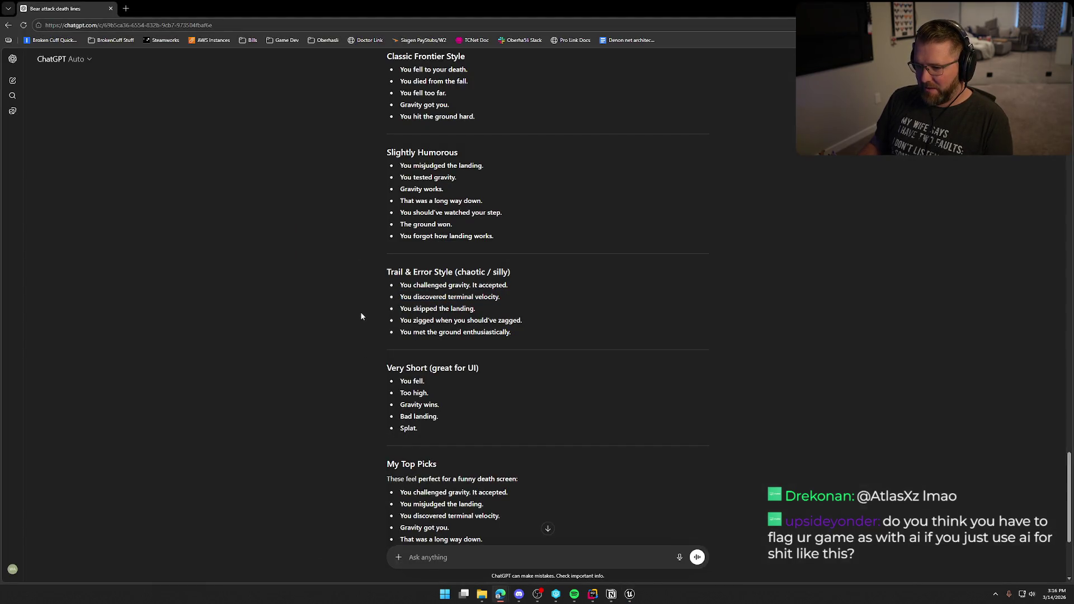
left_click_drag(402, 321, 522, 321)
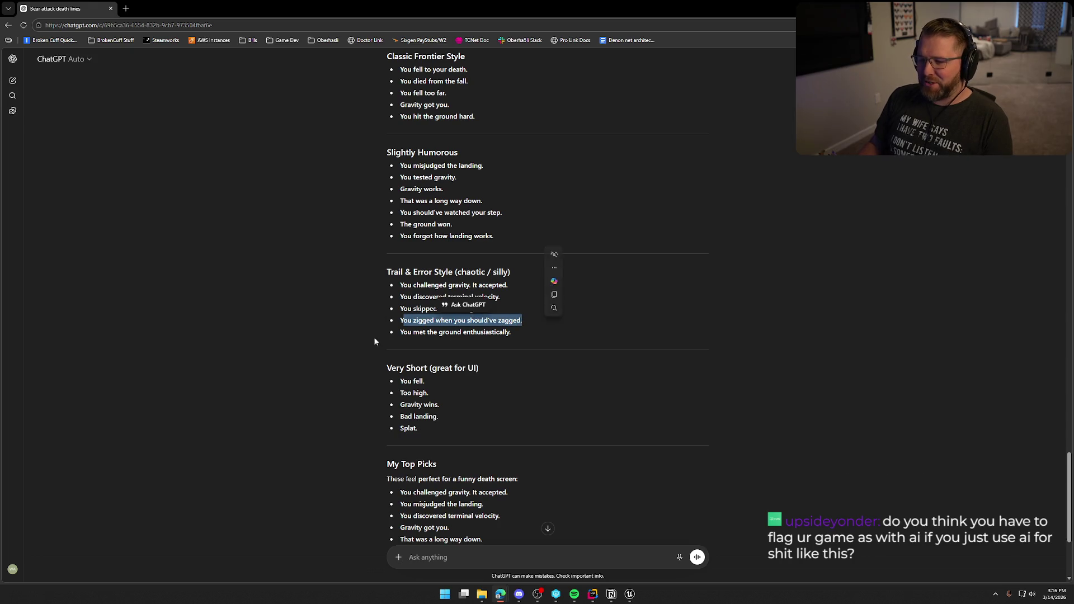
left_click(301, 302)
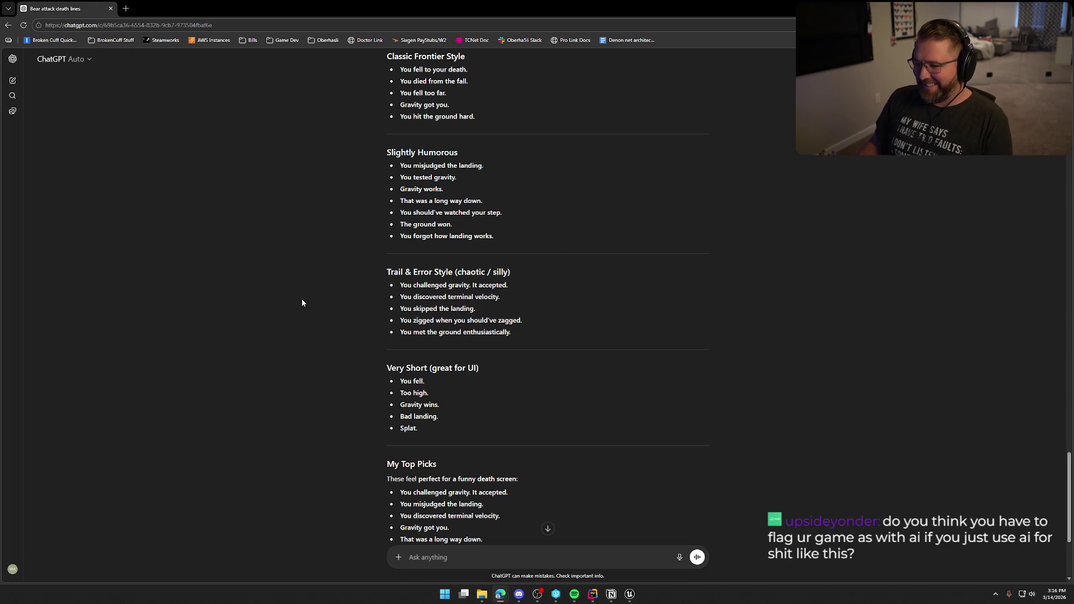
left_click_drag(401, 333, 511, 332)
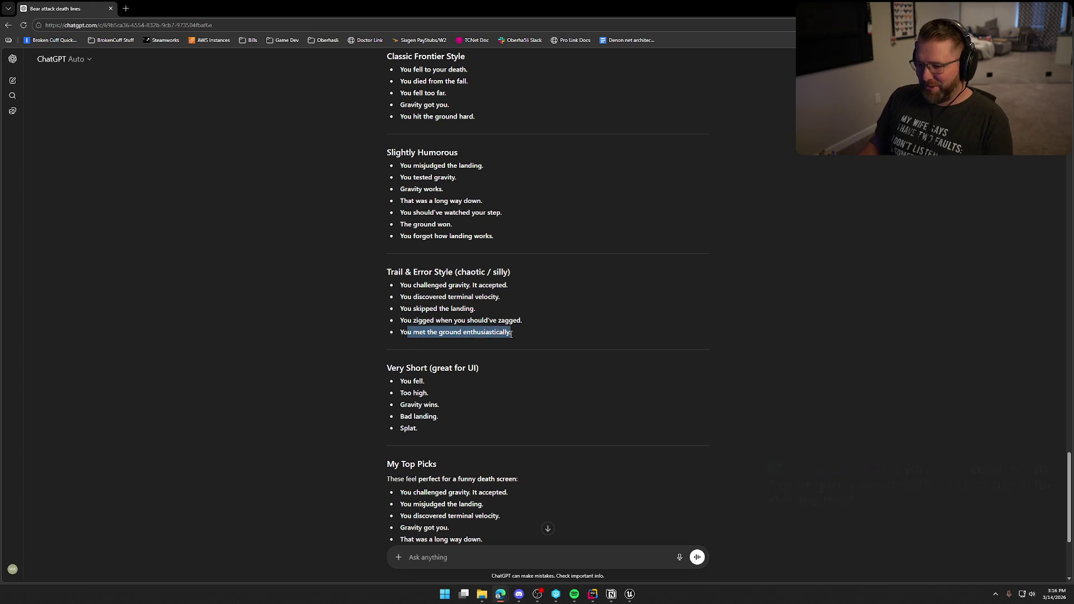
left_click(356, 334)
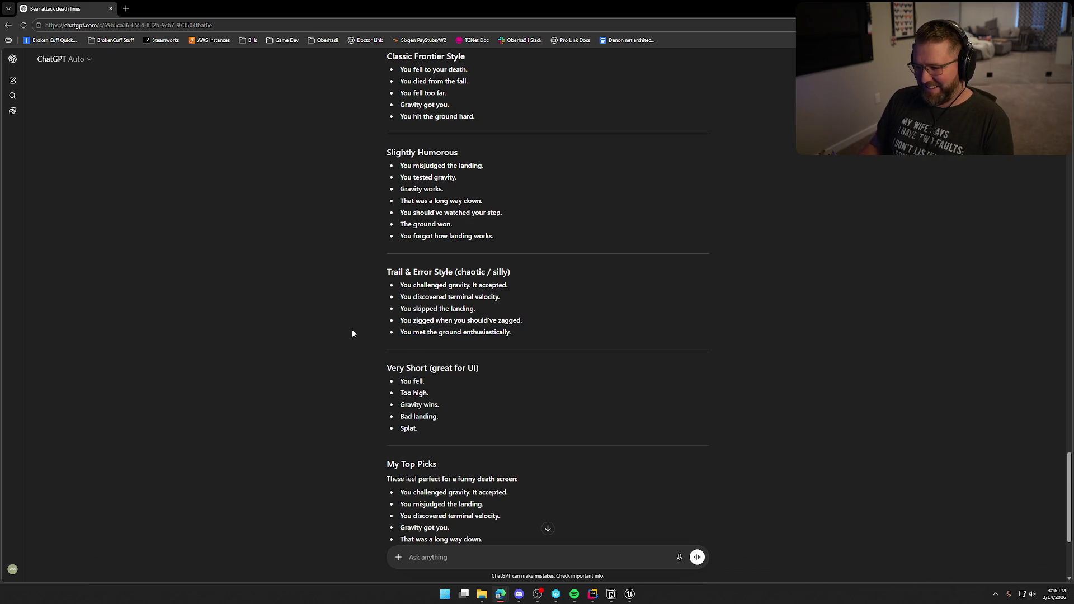
scroll(353, 334, "down", 2)
scroll(353, 333, "up", 3)
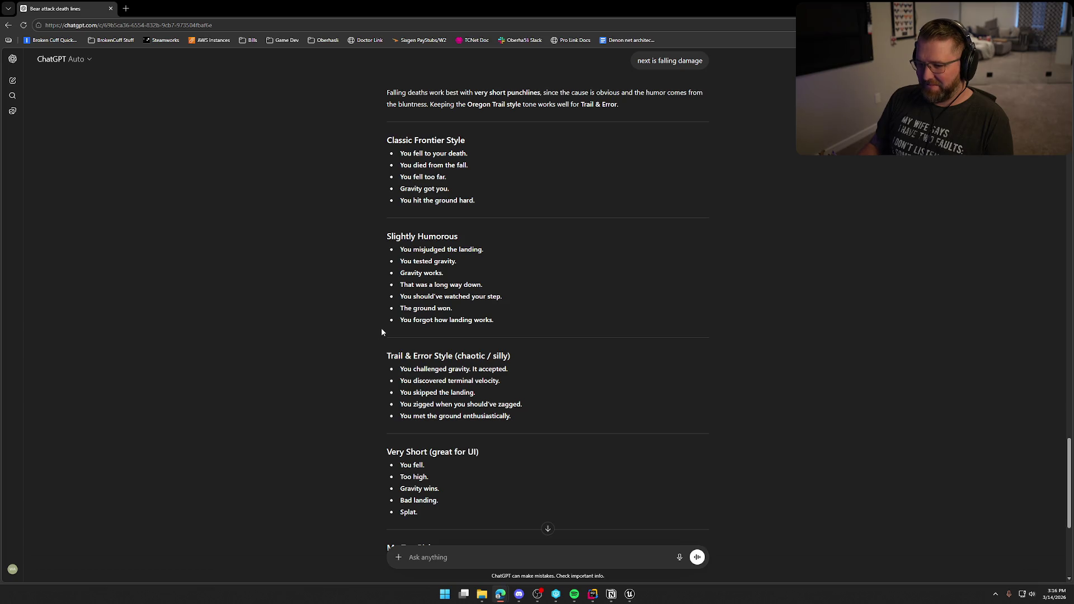
left_click_drag(399, 308, 484, 305)
key("alt+Tab")
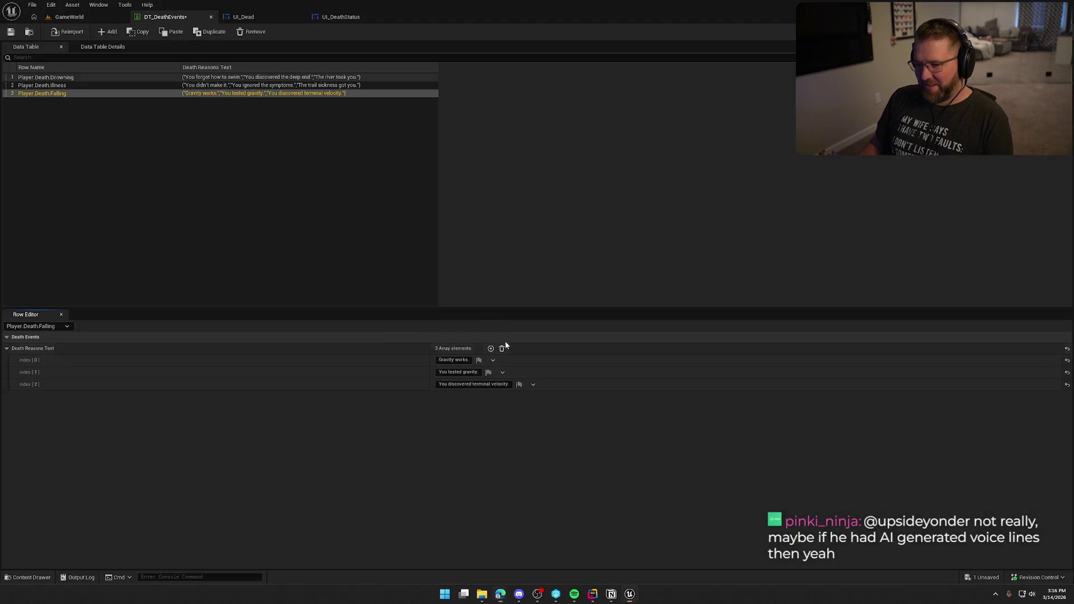
left_click(491, 349)
left_click(459, 397)
Step: Enter 'The ground won.' as the fourth Falling reason and add a Player.Death.AnimalAttack.Bear row
key("ctrl+v")
key("Return")
left_click(107, 32)
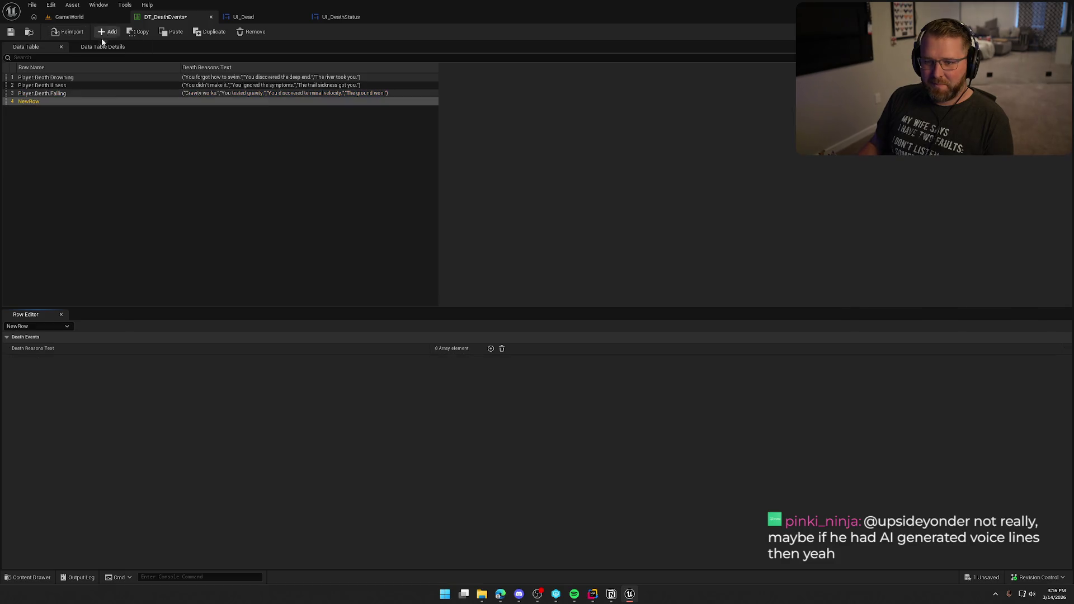
key("alt+Tab")
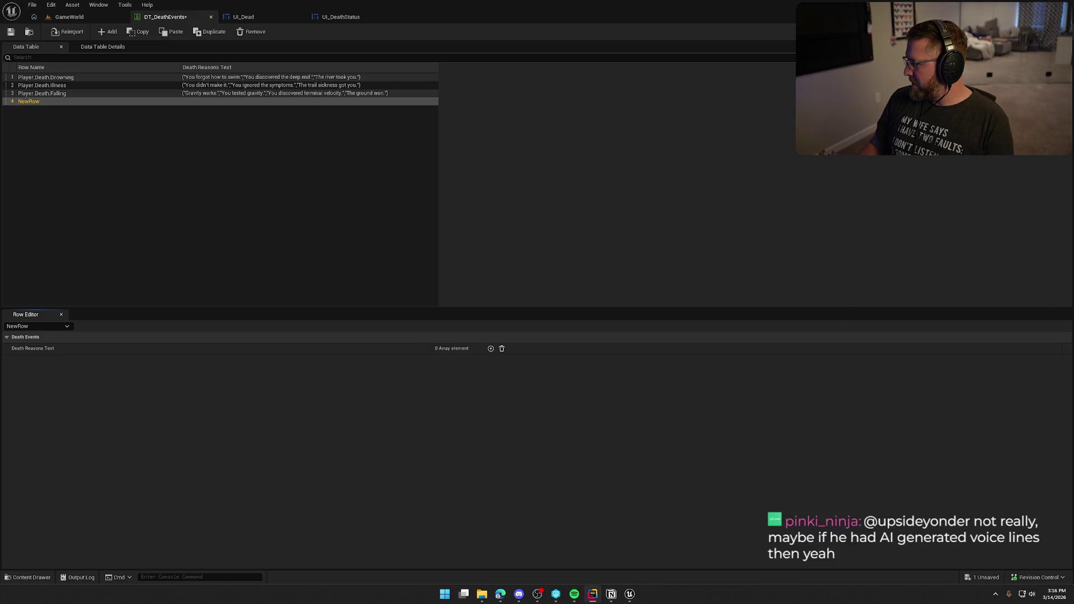
double_click(36, 101)
key("ctrl+v")
key("Return")
left_click(78, 139)
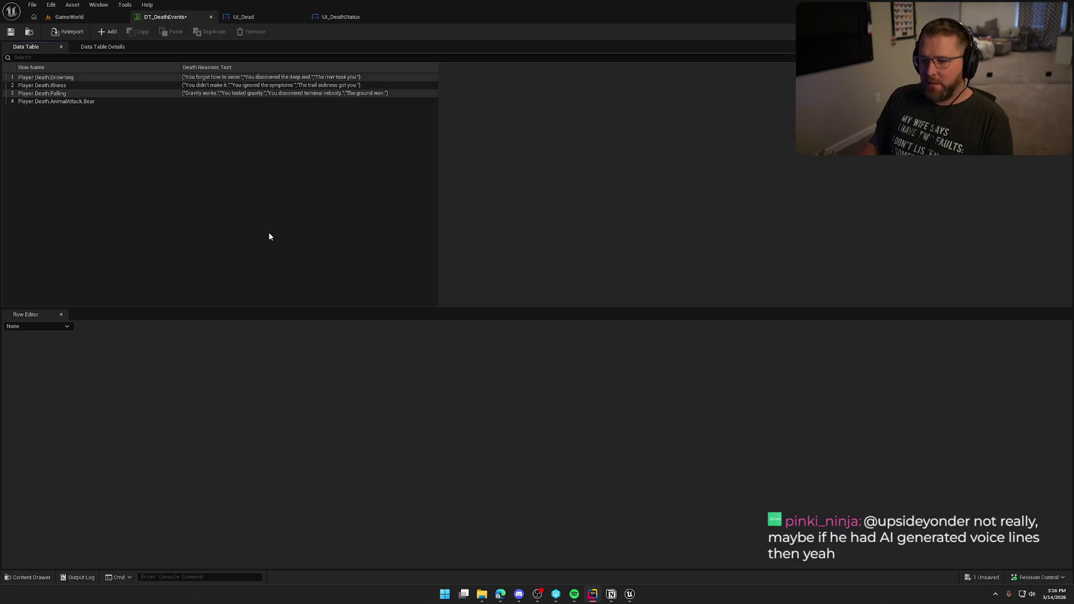
Step: Bring ChatGPT's bear-attack death lines back into view
mouse_move(501, 594)
left_click(507, 543)
scroll(420, 332, "up", 20)
scroll(322, 313, "up", 7)
scroll(321, 308, "down", 3)
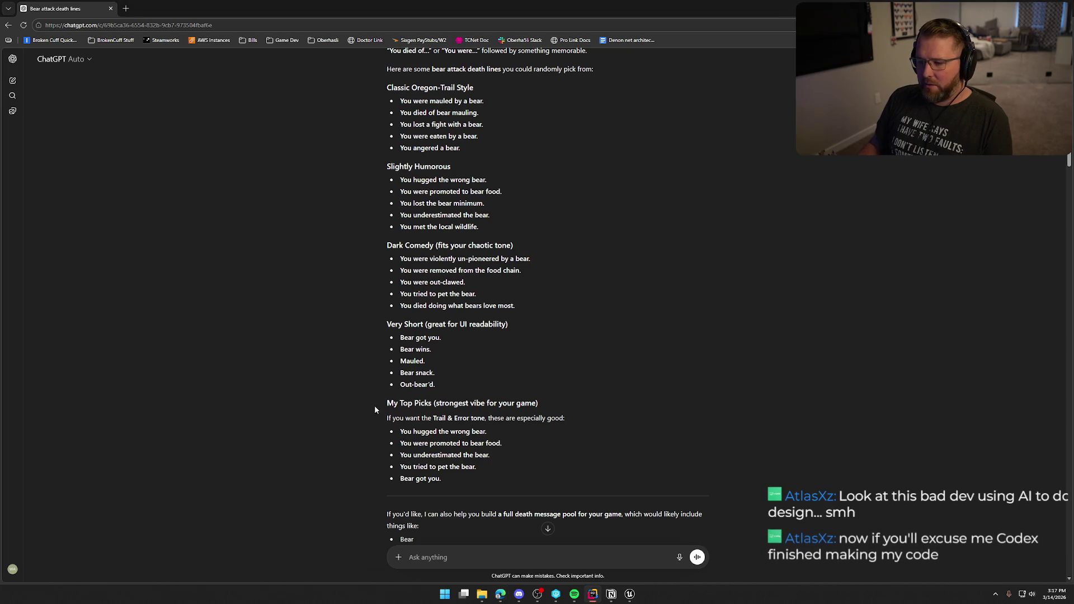
Step: Type 'Bear 1, You 0' as the Bear row's first reason and add an empty second slot
left_click(629, 595)
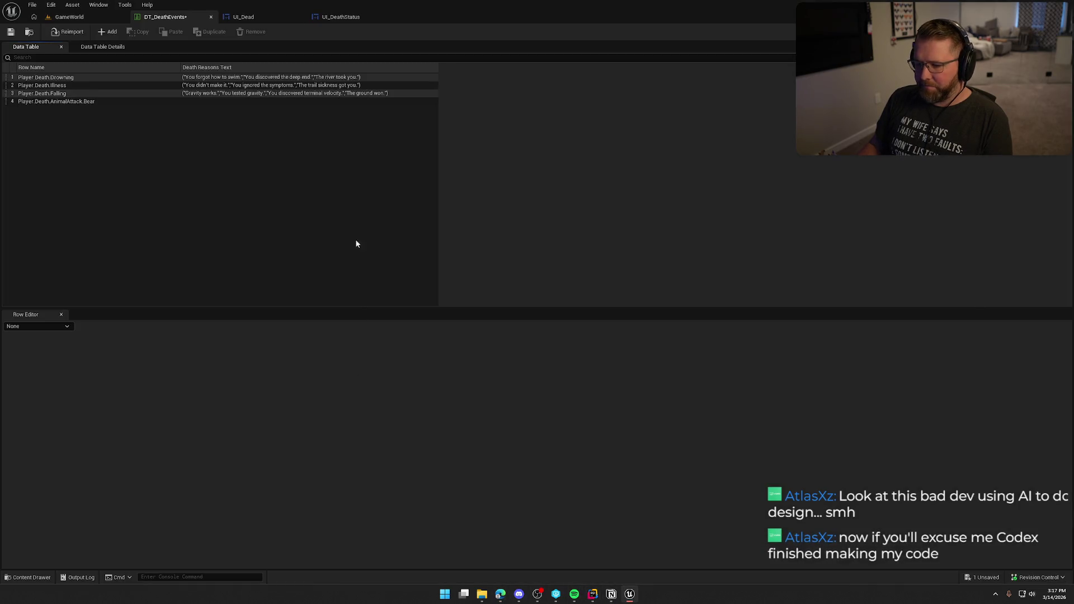
left_click(72, 103)
left_click(491, 349)
type("Bear 1")
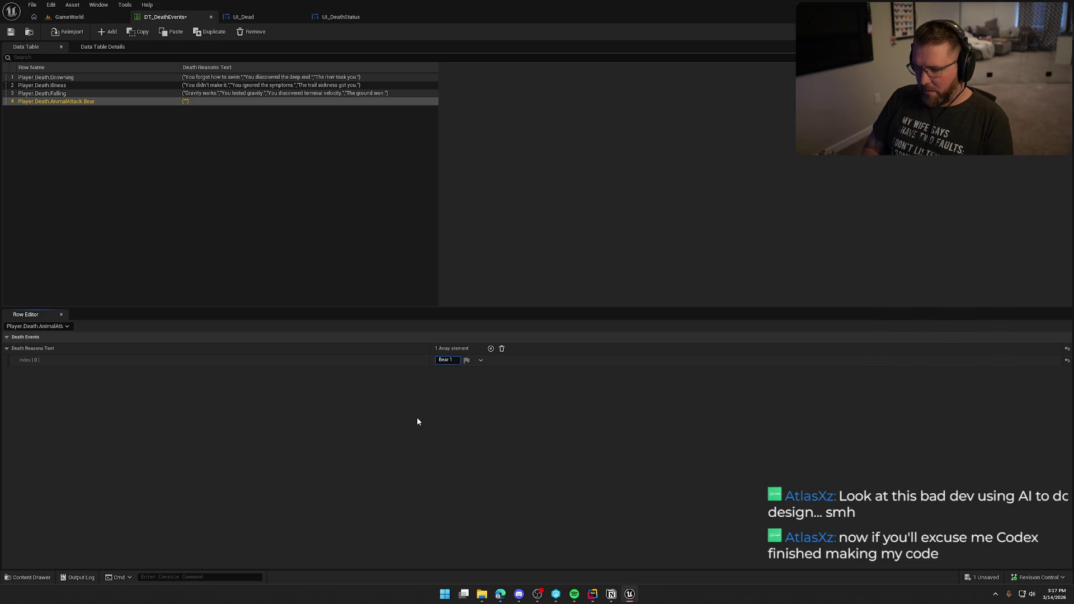
type(", You")
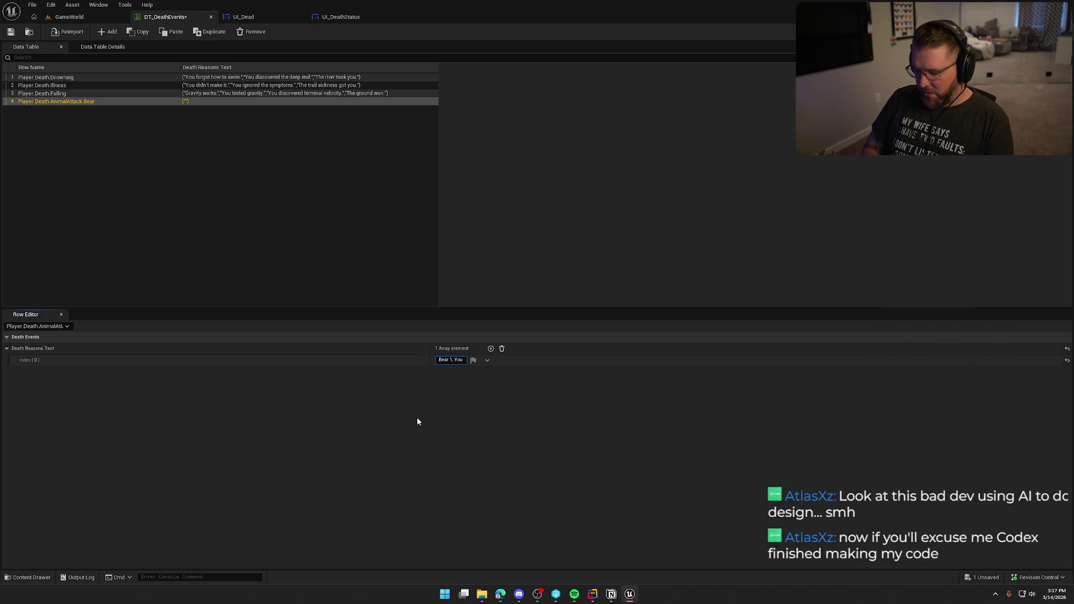
type(" 0")
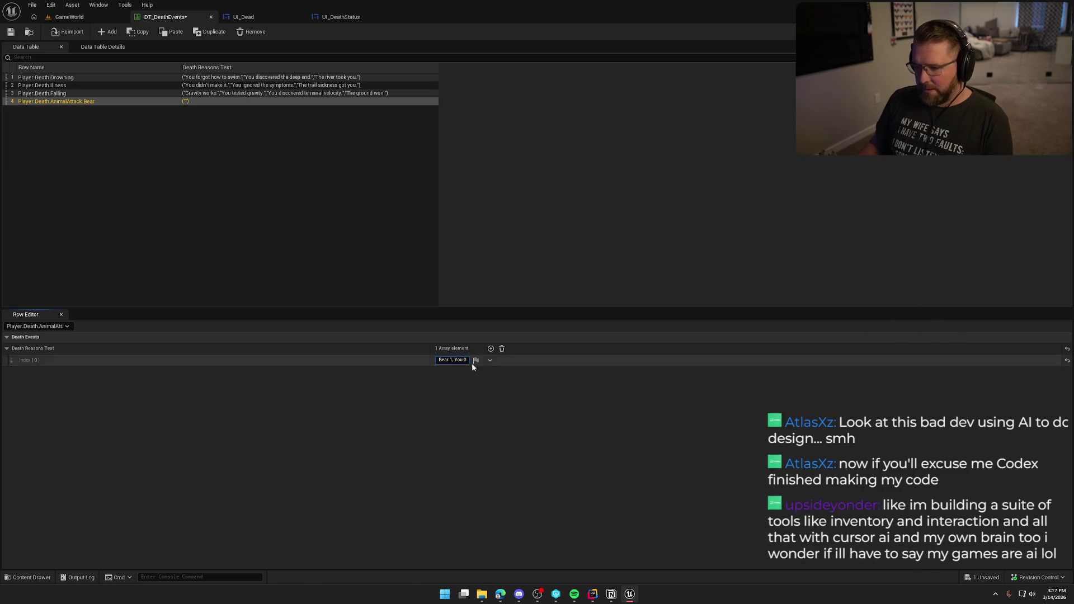
left_click(491, 348)
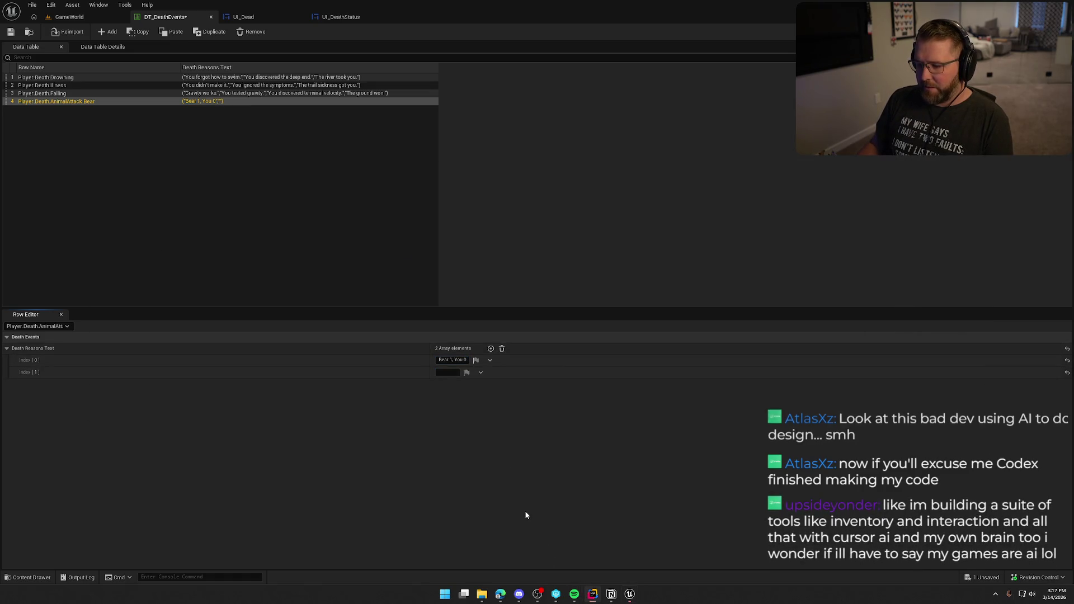
key("alt+Tab")
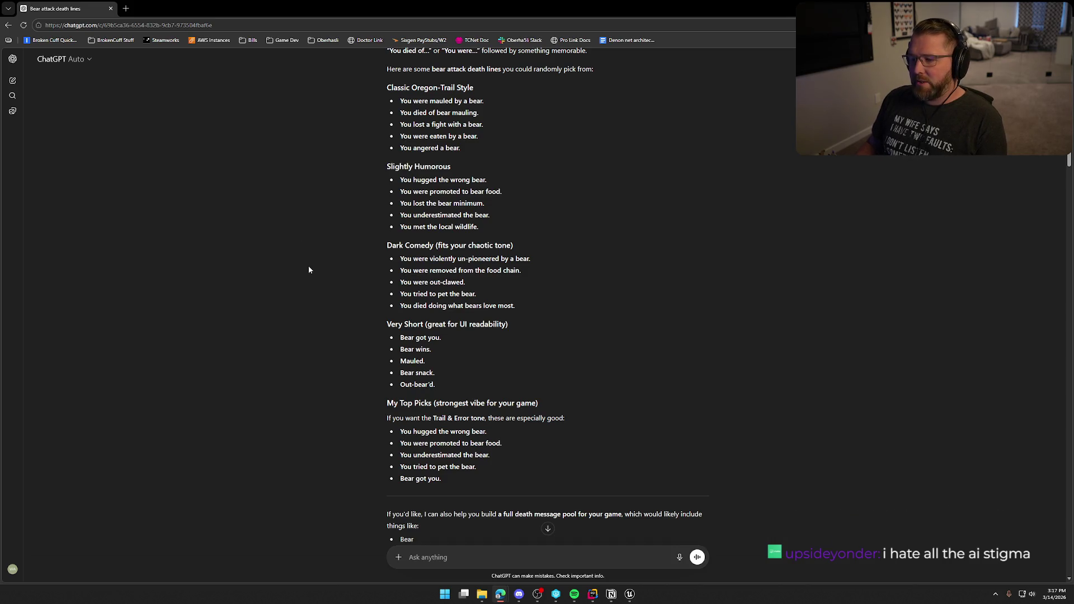
scroll(308, 270, "up", 1)
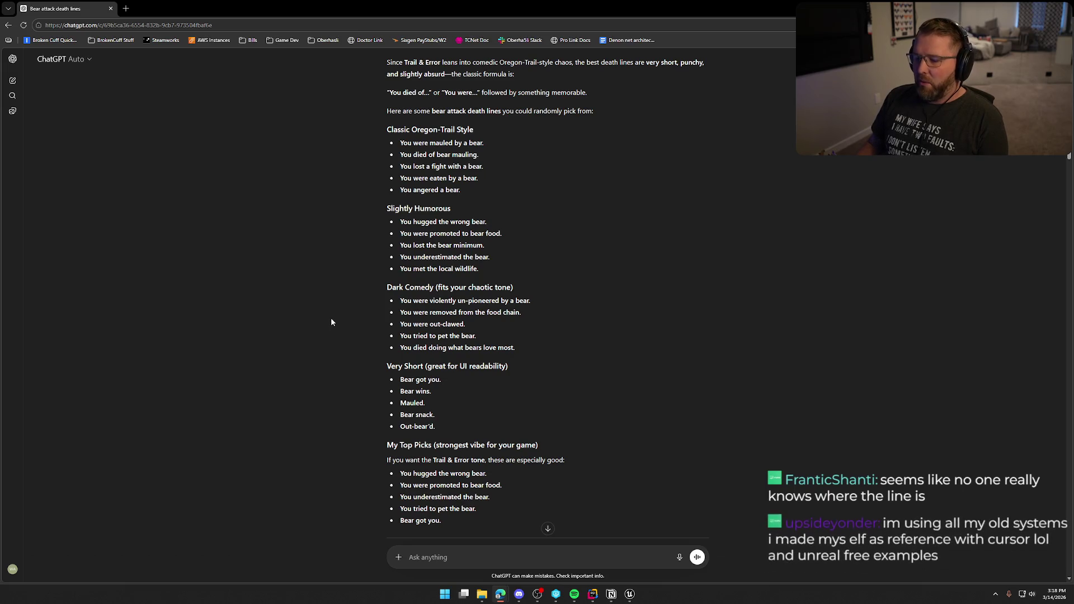
scroll(330, 320, "up", 1)
scroll(331, 321, "down", 2)
scroll(331, 321, "up", 1)
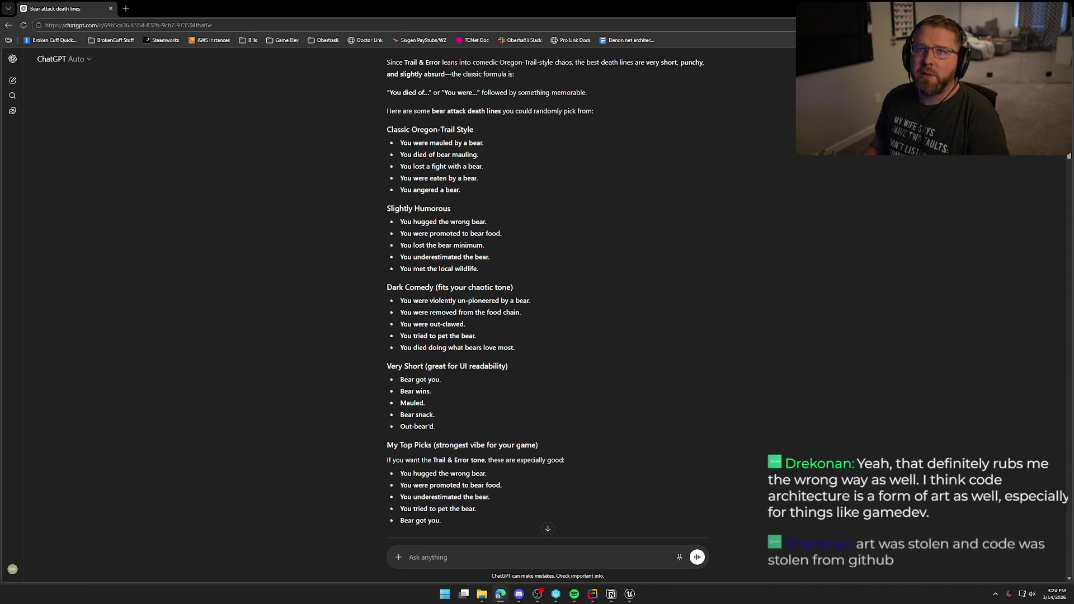
Step: Scroll to the end of ChatGPT's grouped bear-attack death line suggestions
scroll(183, 211, "down", 2)
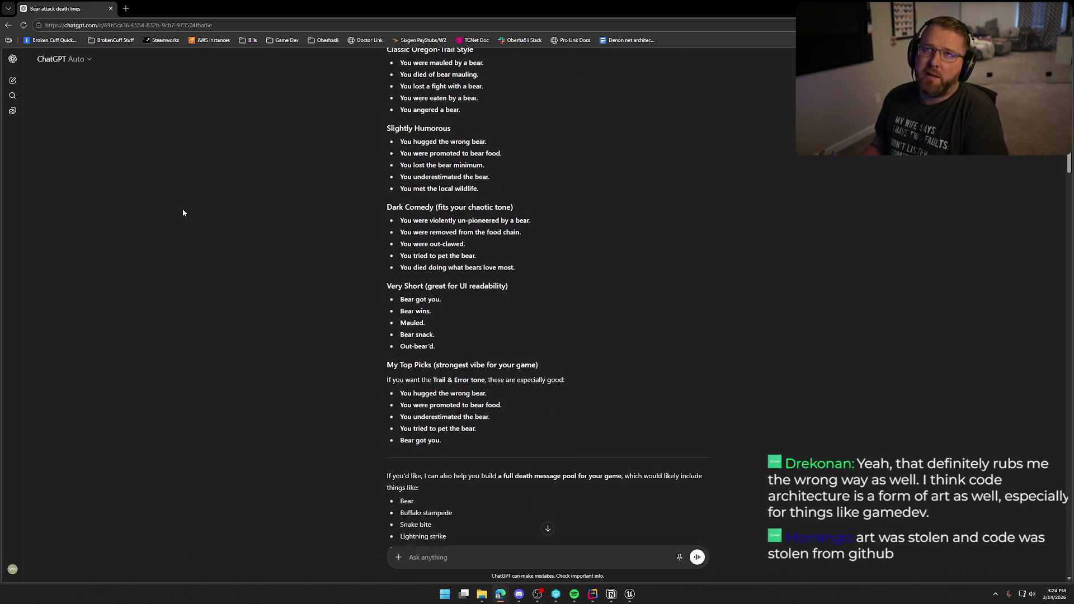
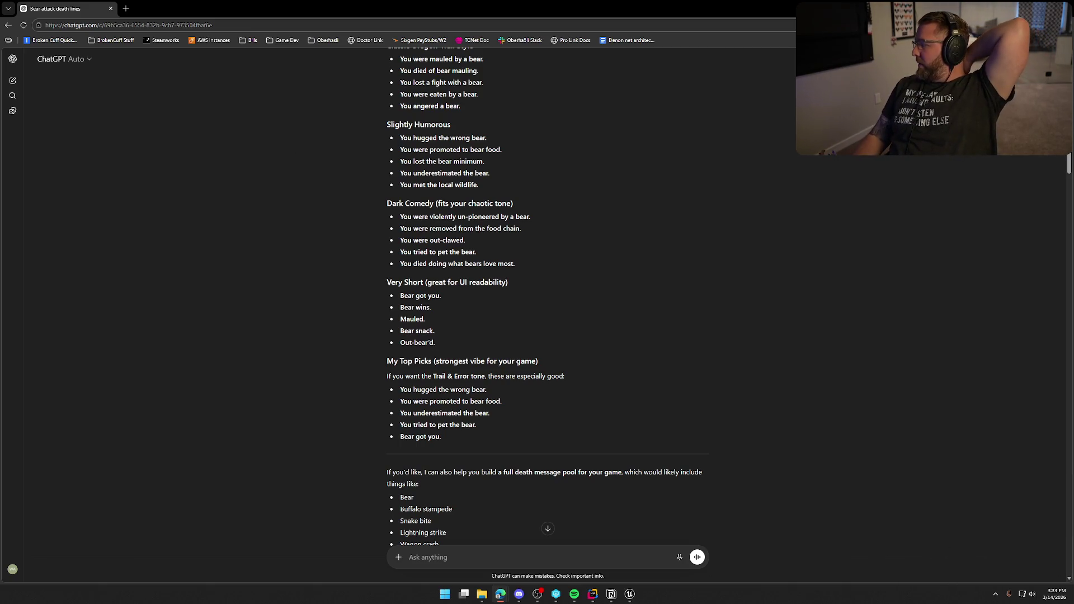
Step: Review the bear death lines in ChatGPT alongside the DT_DeathEvents data table
key("alt+Tab")
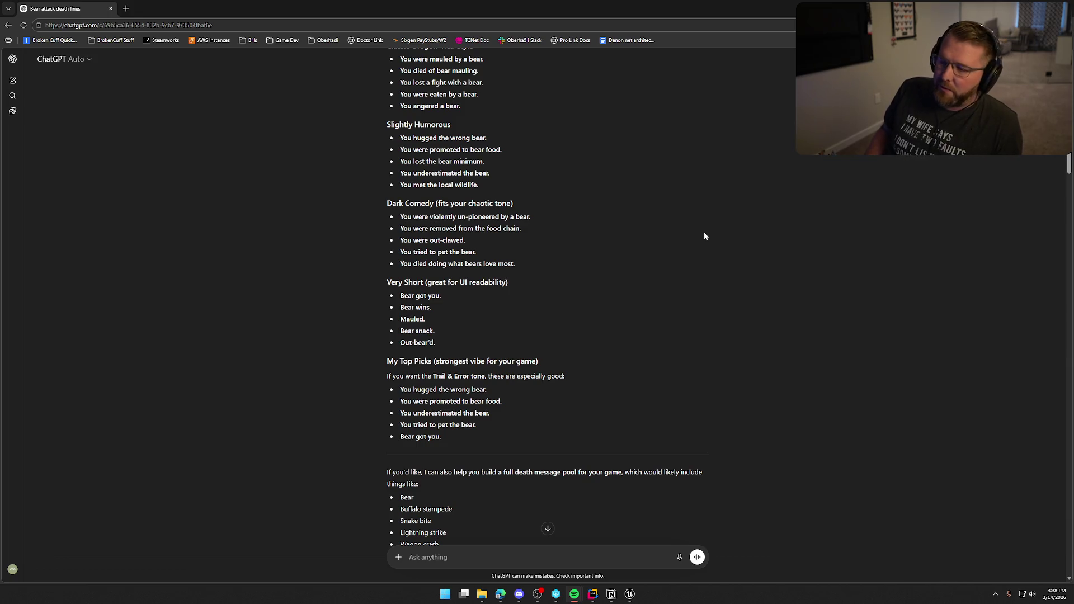
scroll(645, 297, "up", 2)
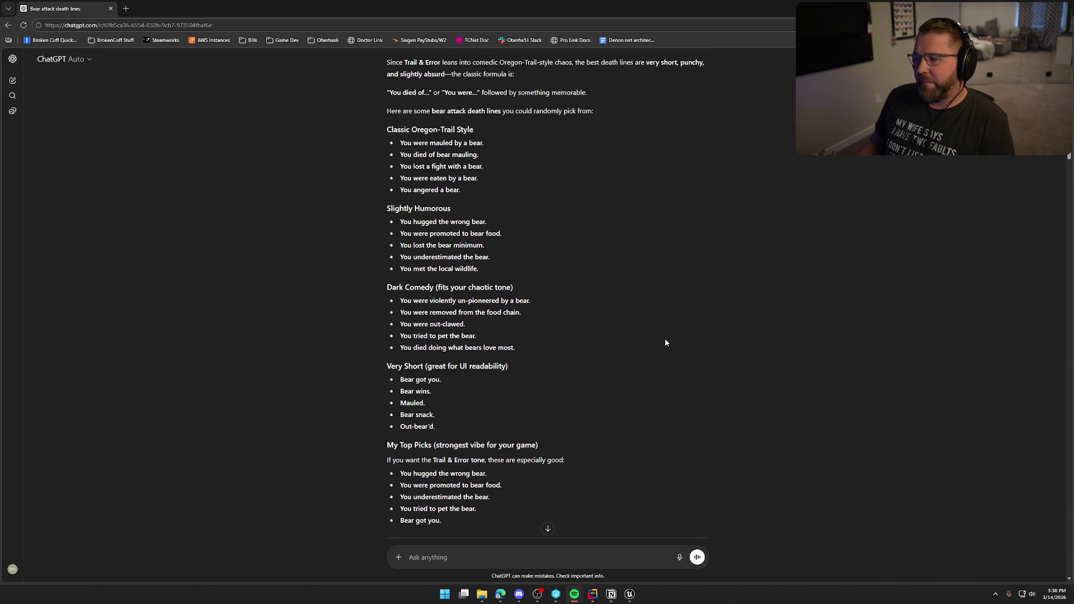
scroll(666, 342, "down", 1)
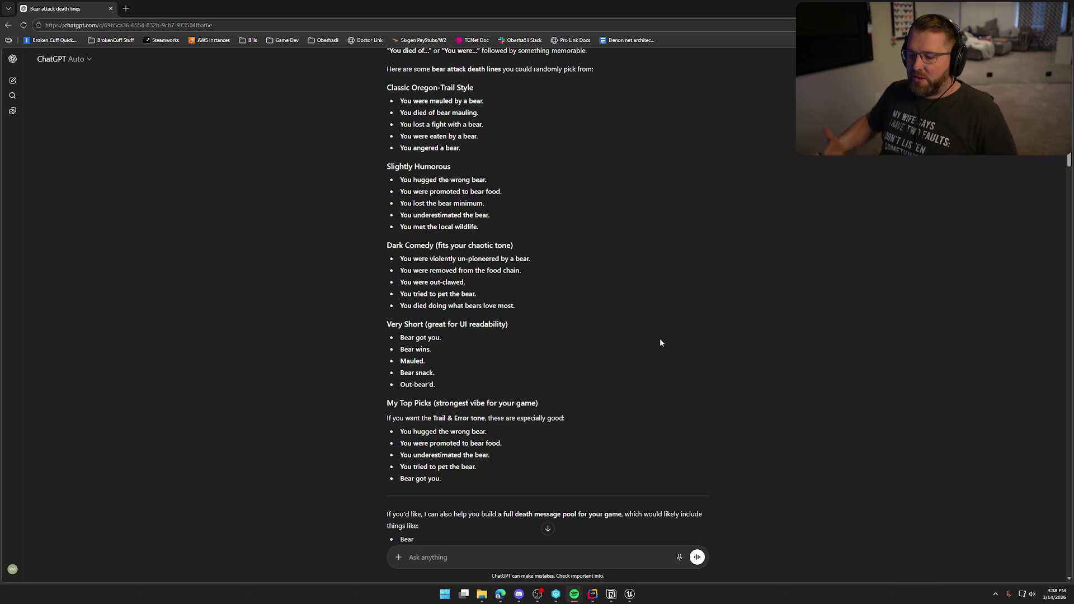
scroll(660, 343, "up", 1)
scroll(658, 351, "down", 1)
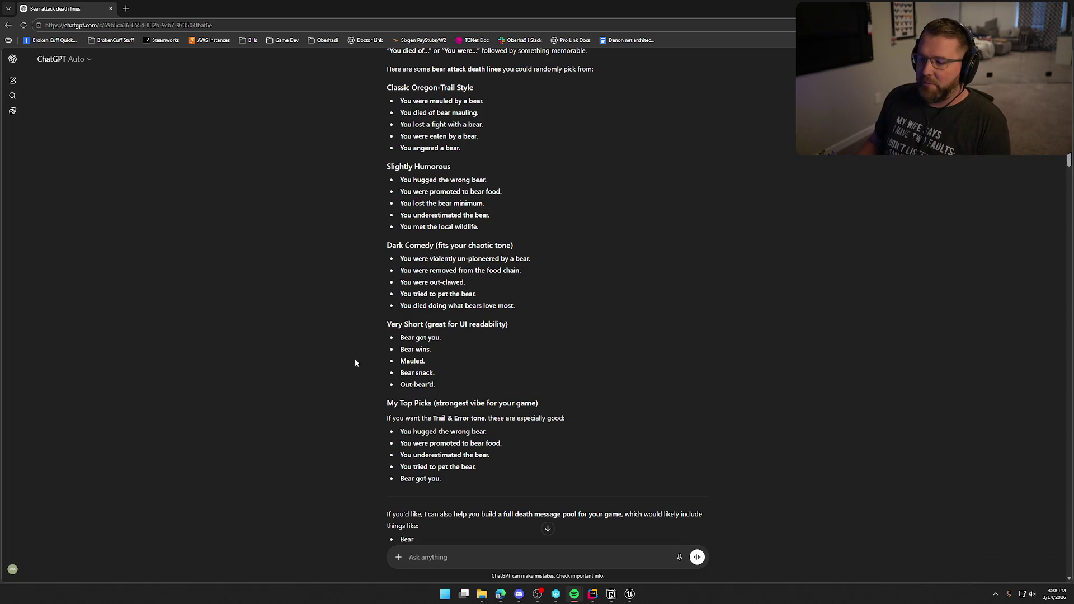
left_click(326, 350)
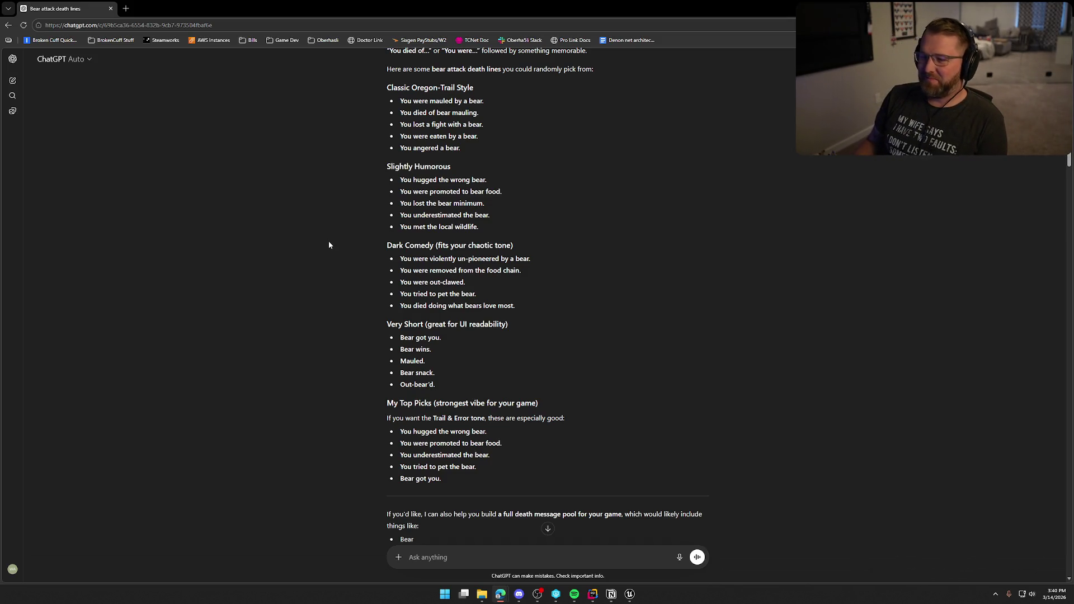
scroll(329, 342, "up", 1)
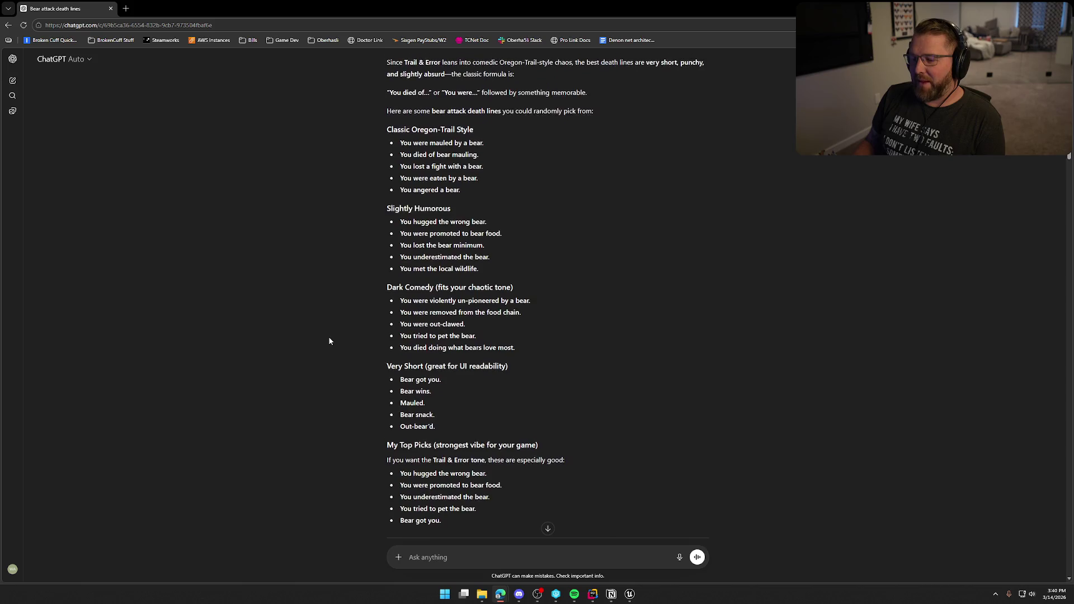
scroll(329, 341, "down", 1)
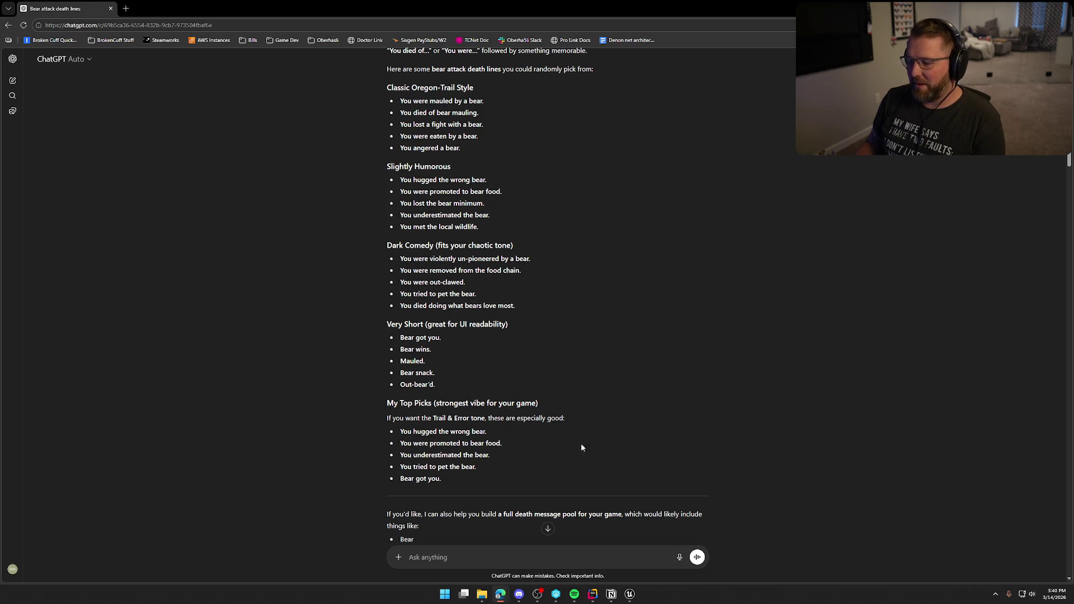
left_click(630, 595)
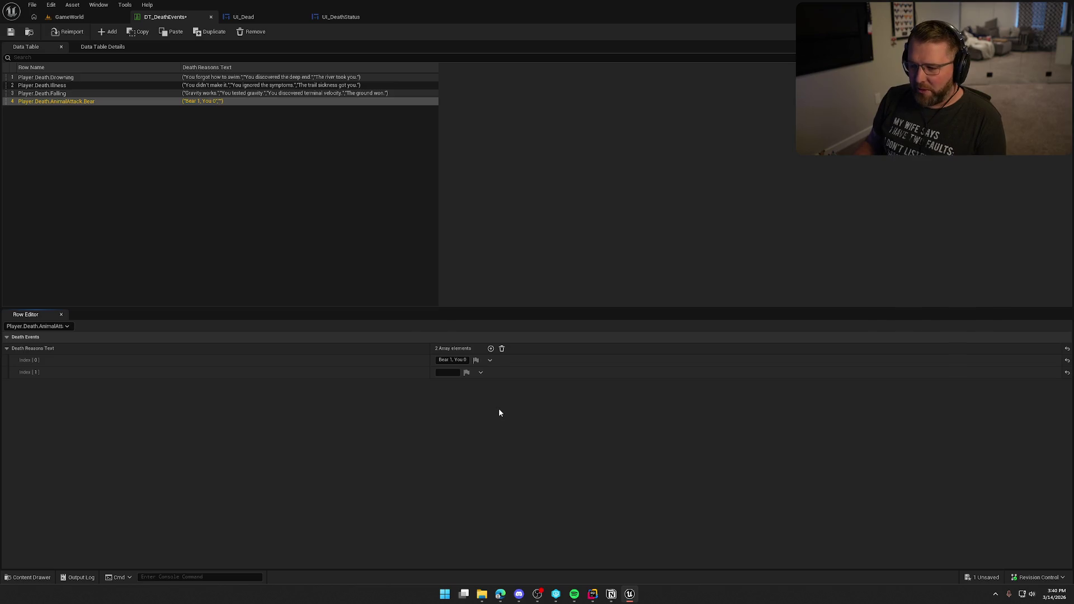
key("alt+Tab")
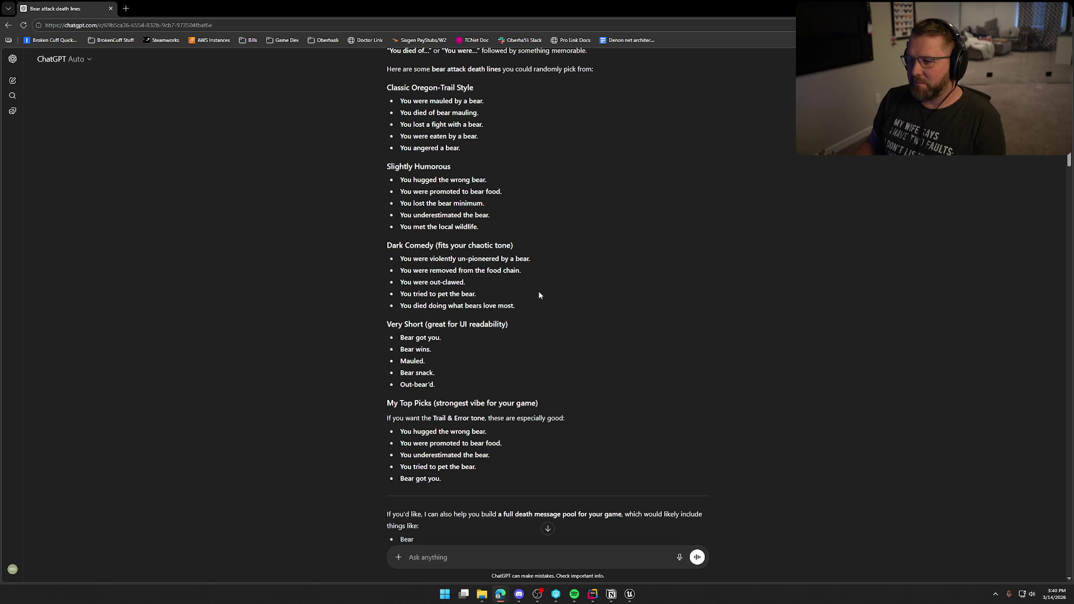
Step: Copy 'You hugged the wrong bear.' into the bear row's second death reason entry
left_click_drag(401, 181, 492, 183)
key("ctrl+c")
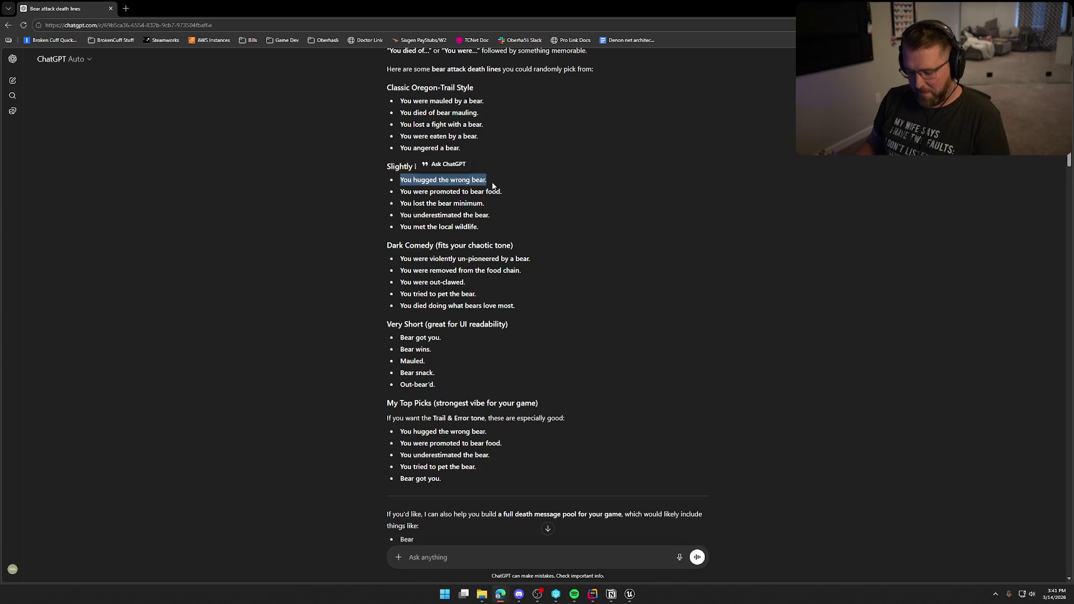
key("alt+Tab")
left_click(448, 372)
key("ctrl+v")
key("Return")
Step: Paste 'You met the local wildlife.' into the third entry and add an empty new row
key("alt+Tab")
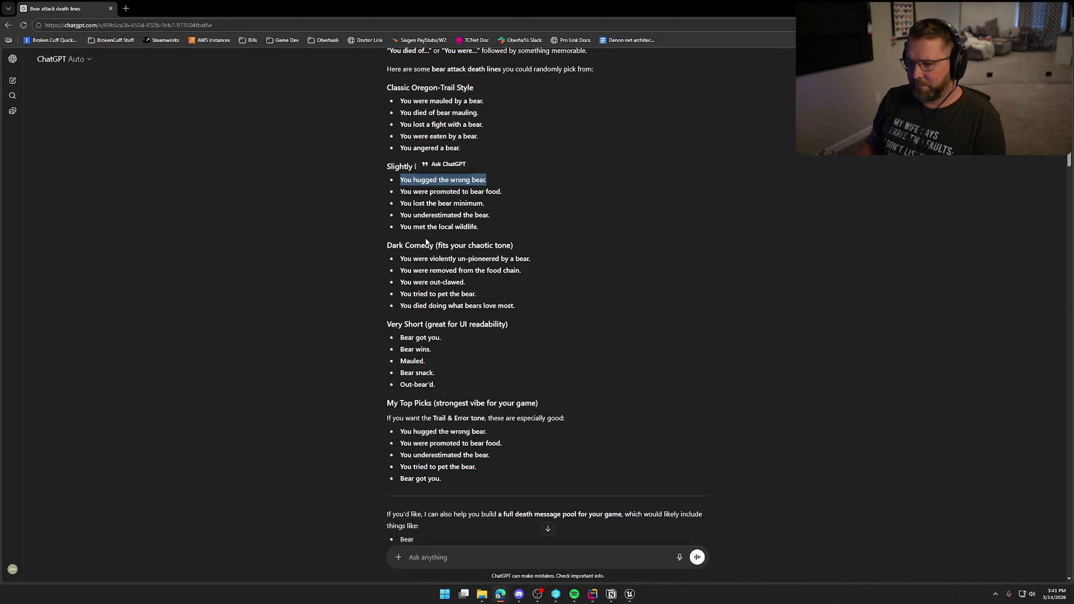
left_click_drag(402, 228, 387, 252)
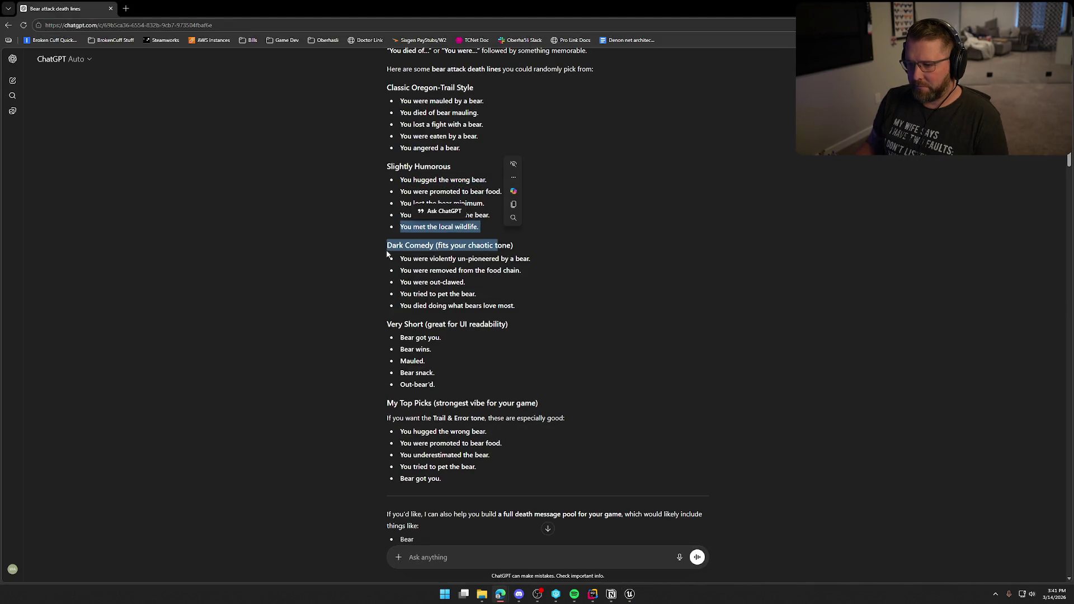
left_click(347, 260)
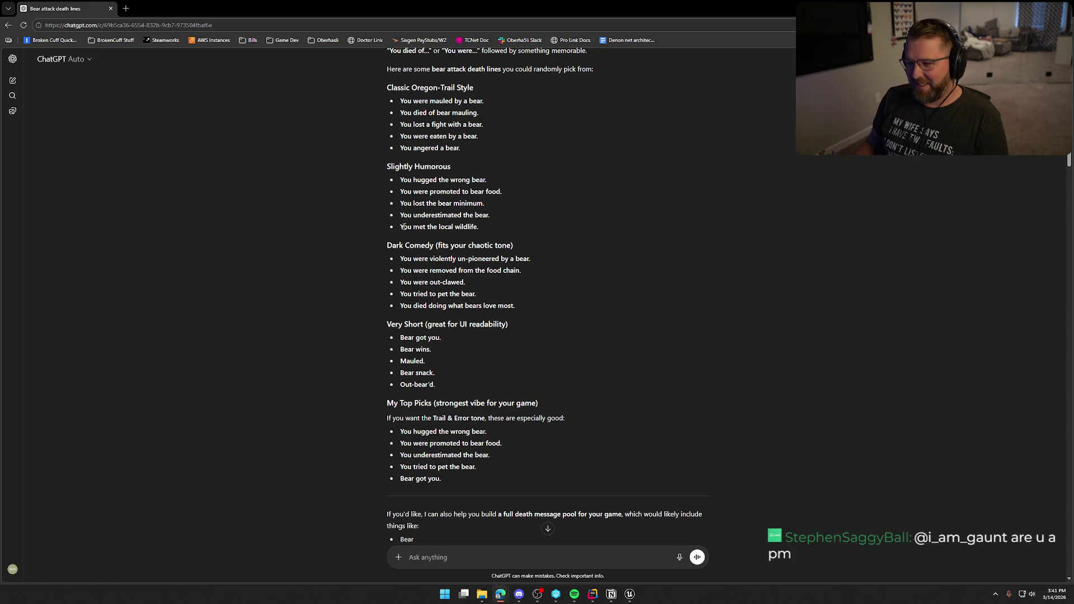
left_click_drag(401, 227, 479, 228)
key("ctrl+c")
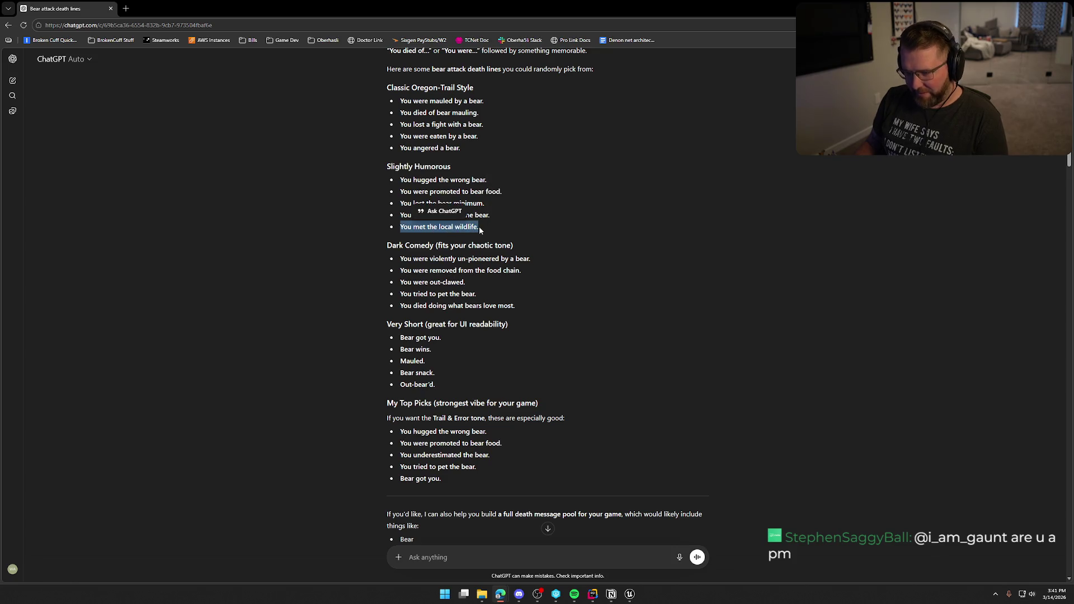
key("alt+Tab")
key("ctrl+v")
key("Return")
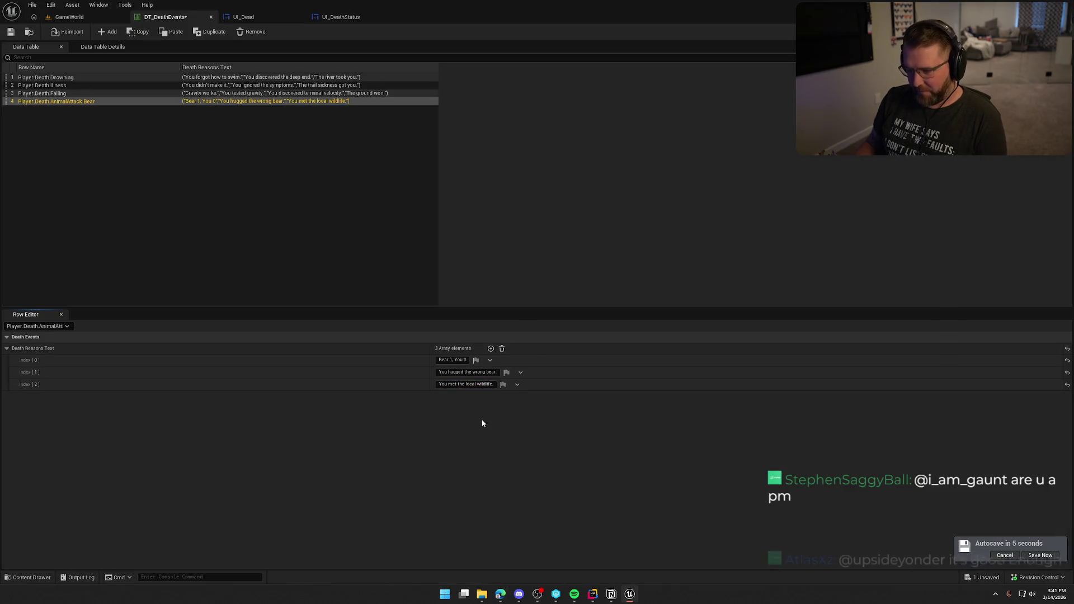
left_click(106, 32)
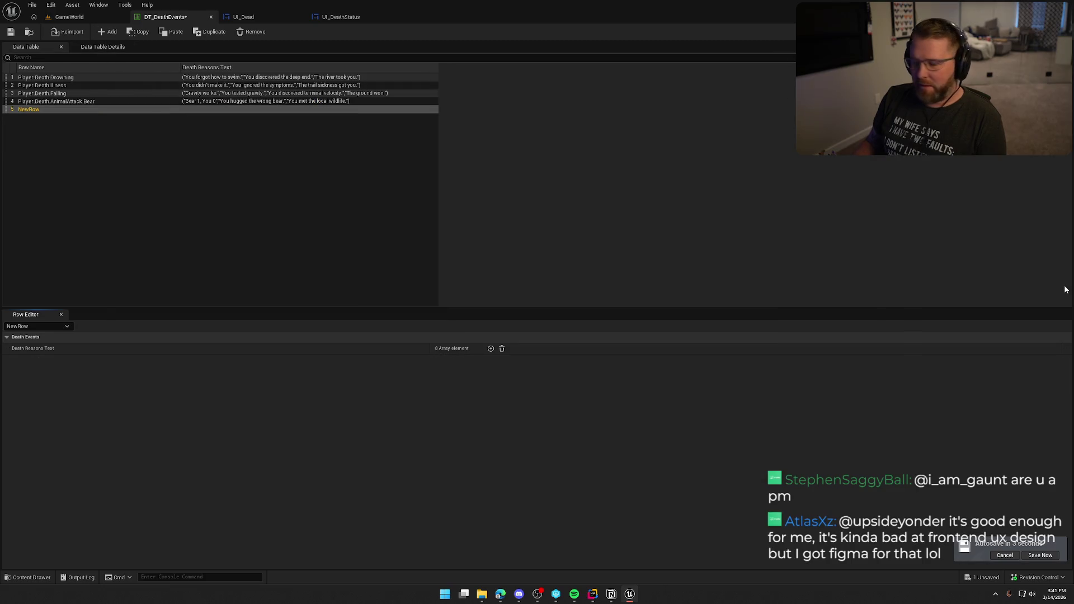
Step: Rename NewRow to Player.Death.AnimalAttack.Buffalo, then go back to the ChatGPT conversation
key("alt+Tab")
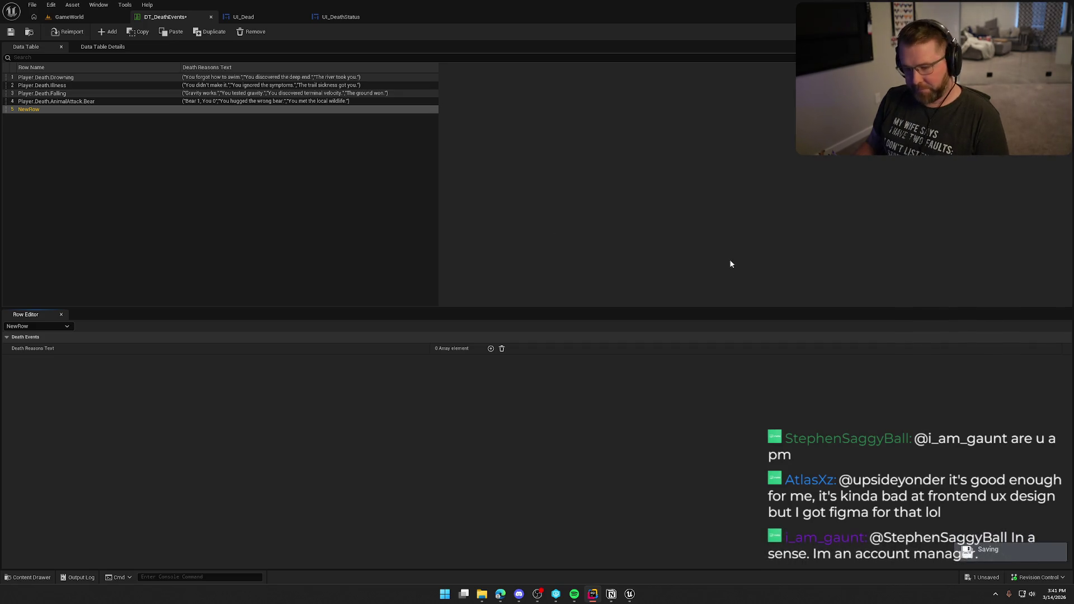
double_click(29, 109)
type("Player.Death.AnimalAttack.Buffalo")
key("Return")
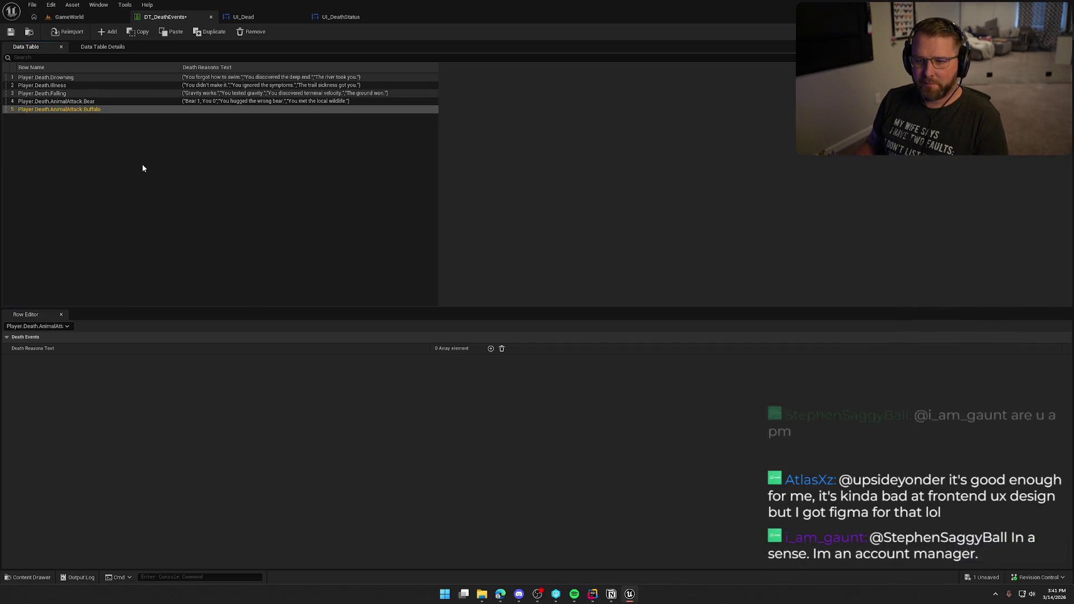
key("alt+Tab")
scroll(554, 537, "down", 20)
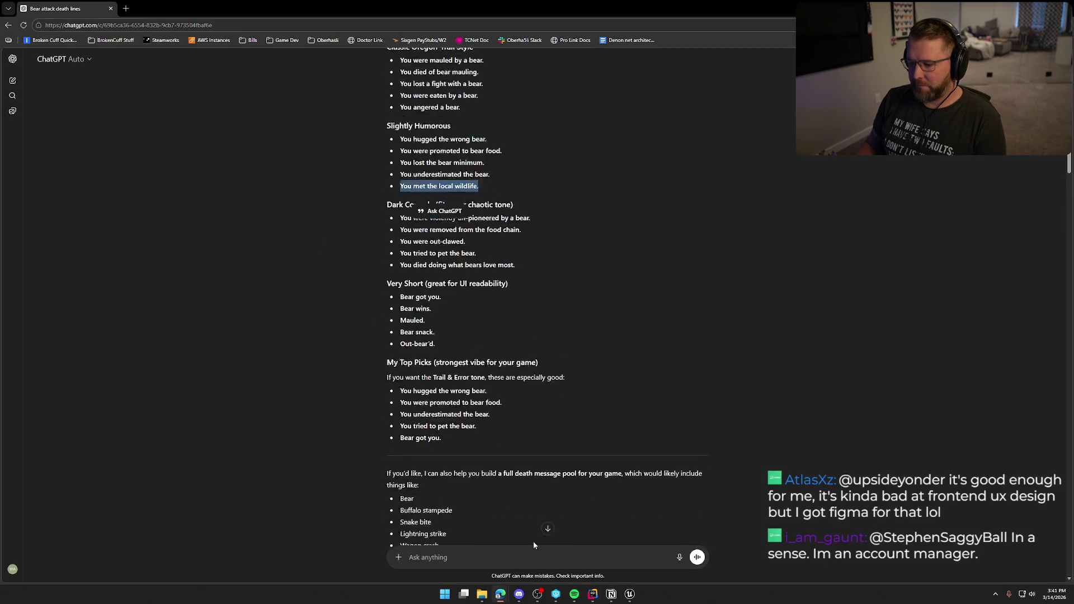
Step: Send ChatGPT 'next up is dying to the bulffalo' for buffalo lines, then bring in the Lovable dashboard tab
left_click(452, 558)
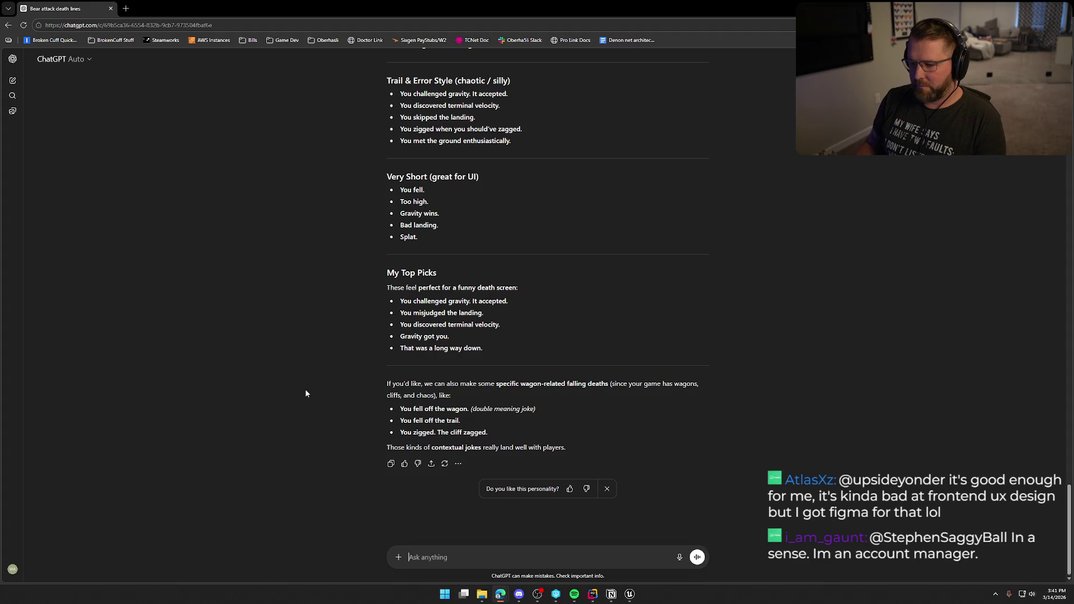
type("next up is ")
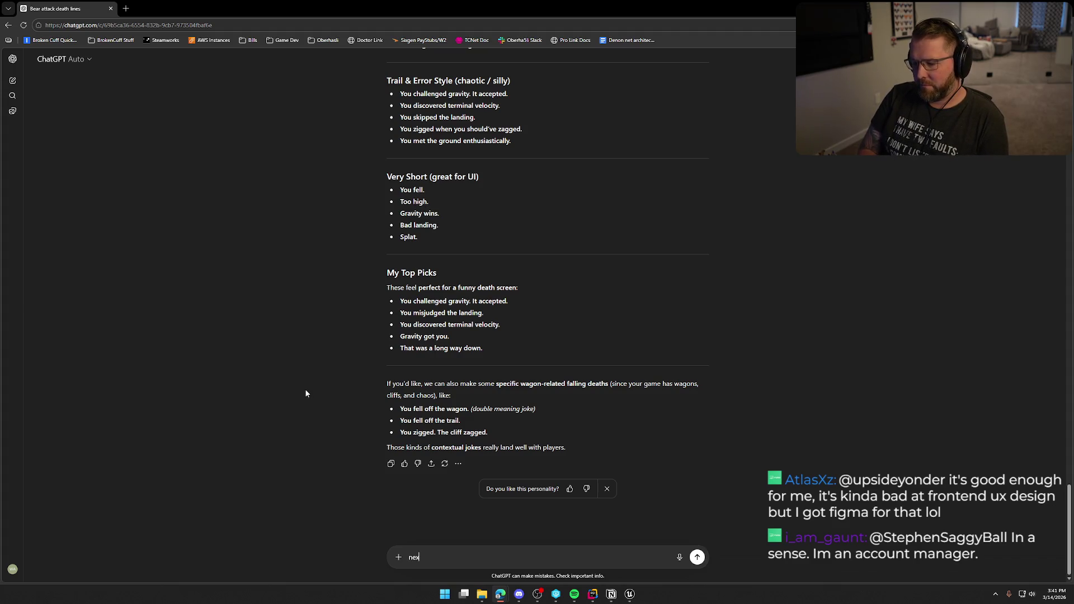
type("dy")
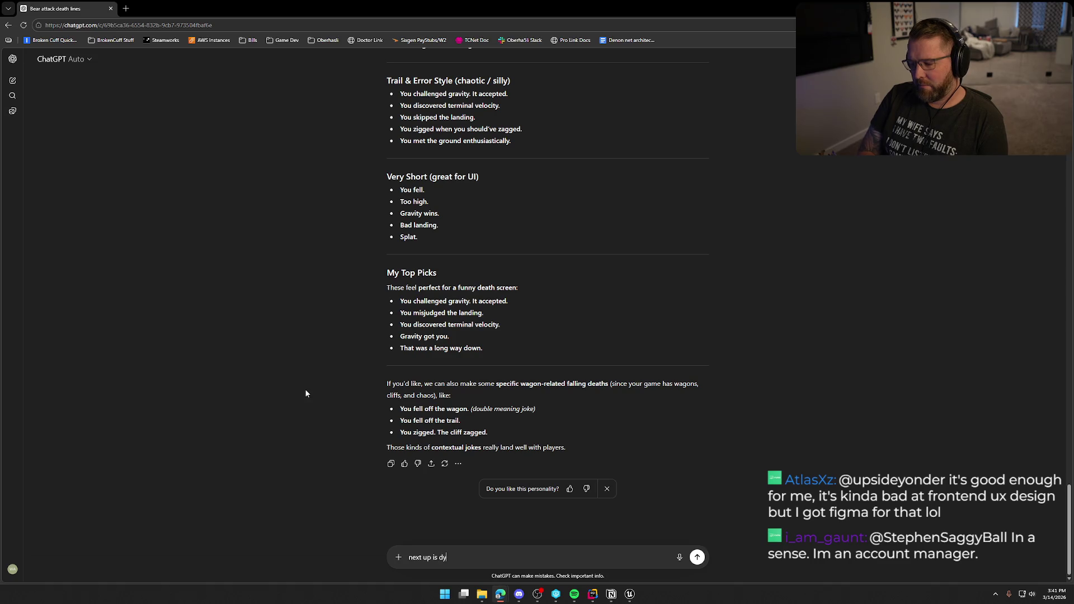
type("ing to the bulffalo")
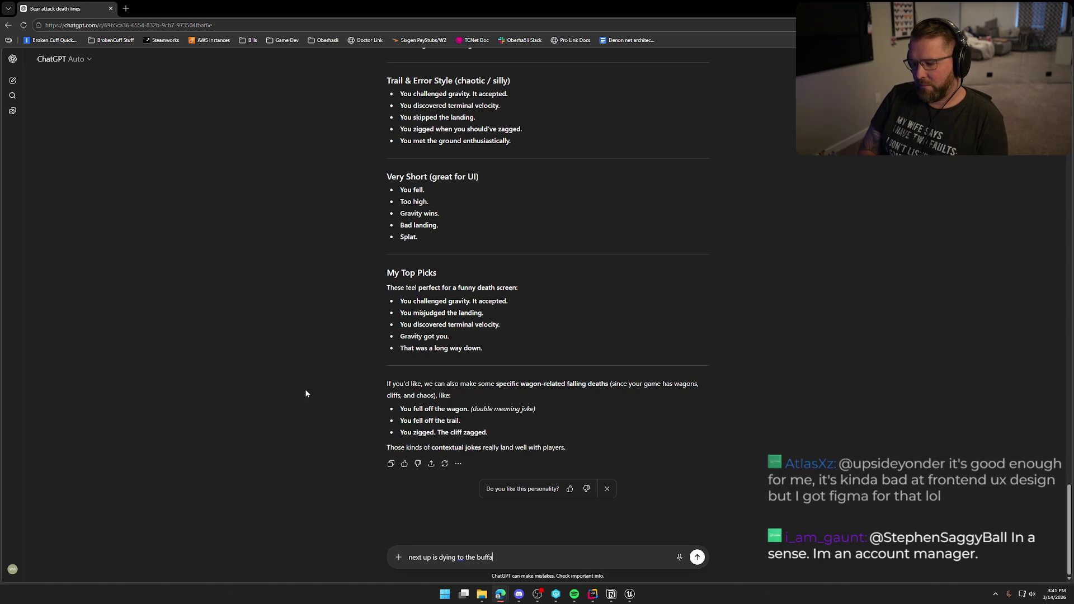
key("Return")
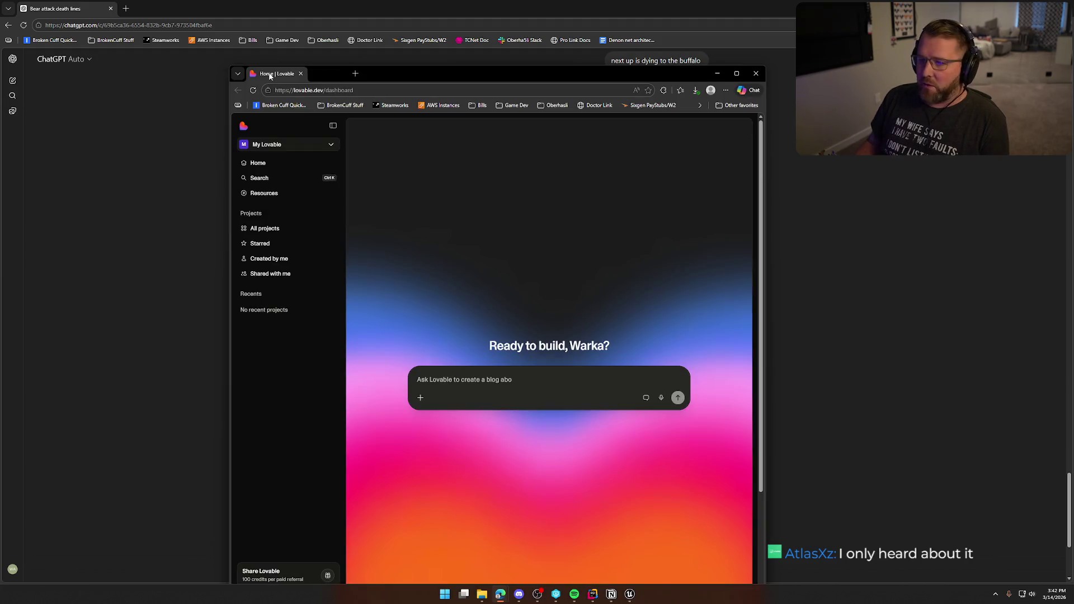
left_click_drag(316, 73, 168, 9)
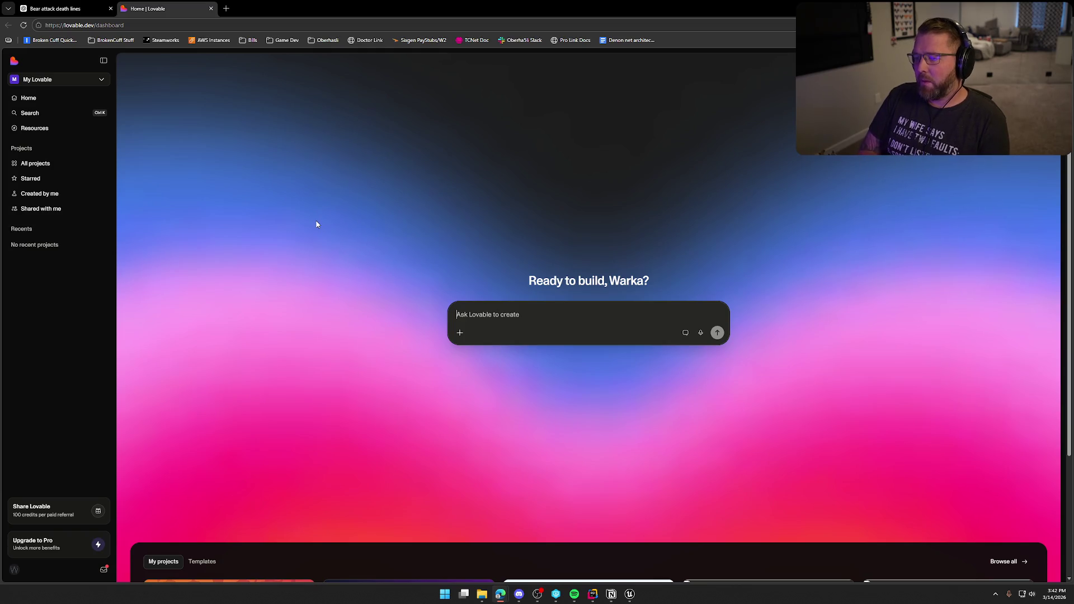
Step: Start a Lovable prompt, trimming it to read 'create a webapp frontend'
type("c")
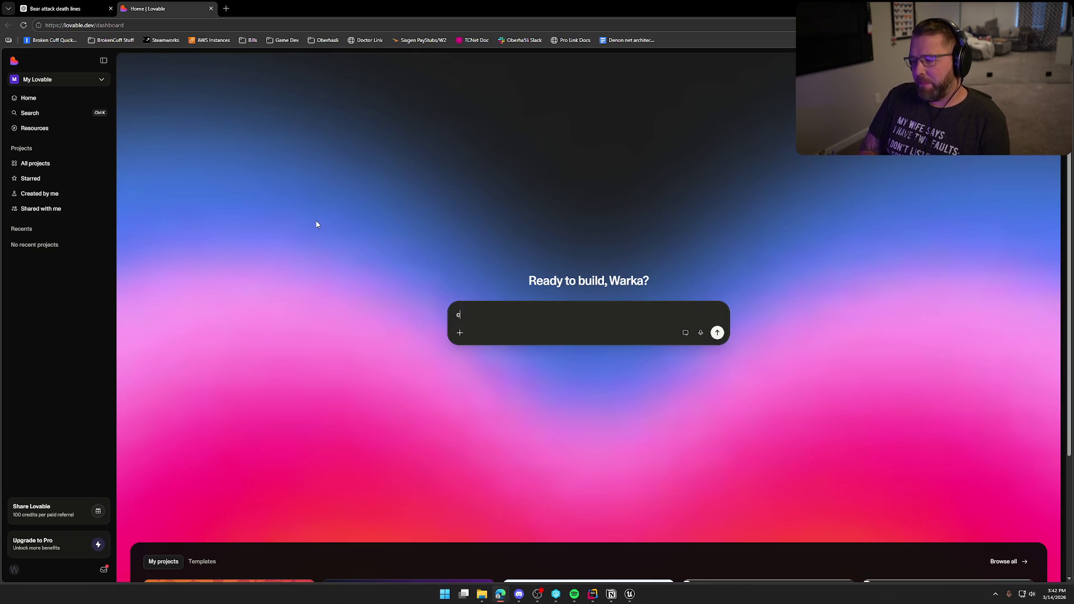
type("reate a weba")
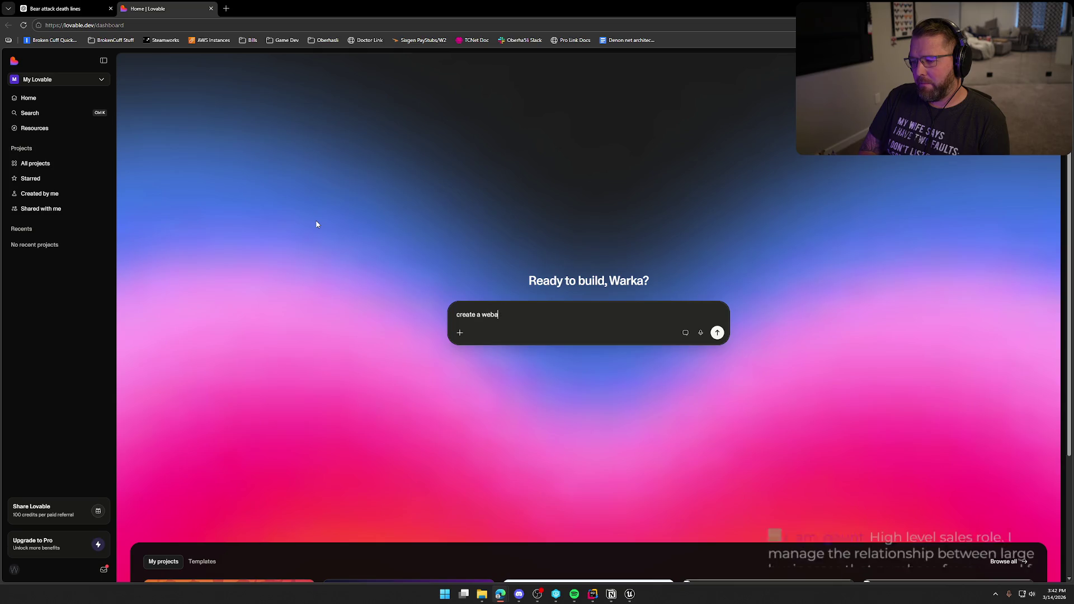
type("pp frontend")
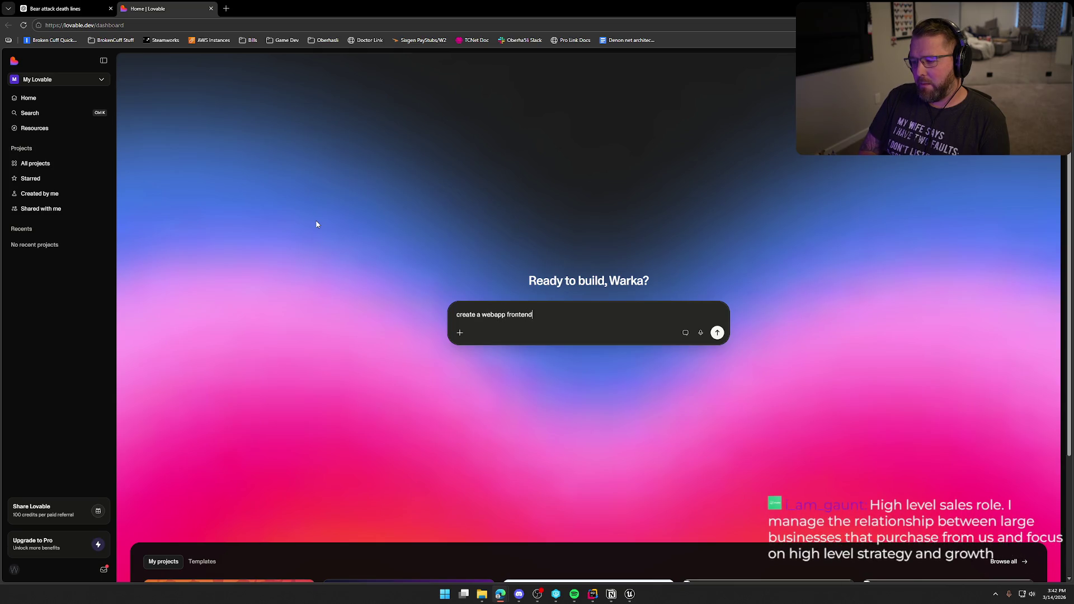
type(" for a sma")
key("BackSpace")
key("BackSpace")
key("BackSpace")
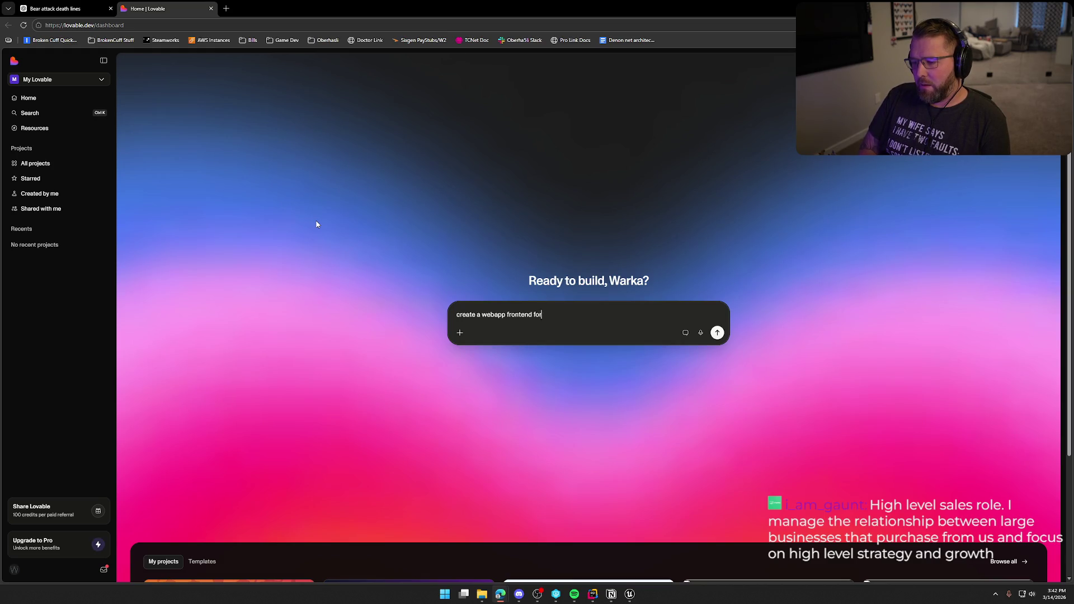
key("BackSpace")
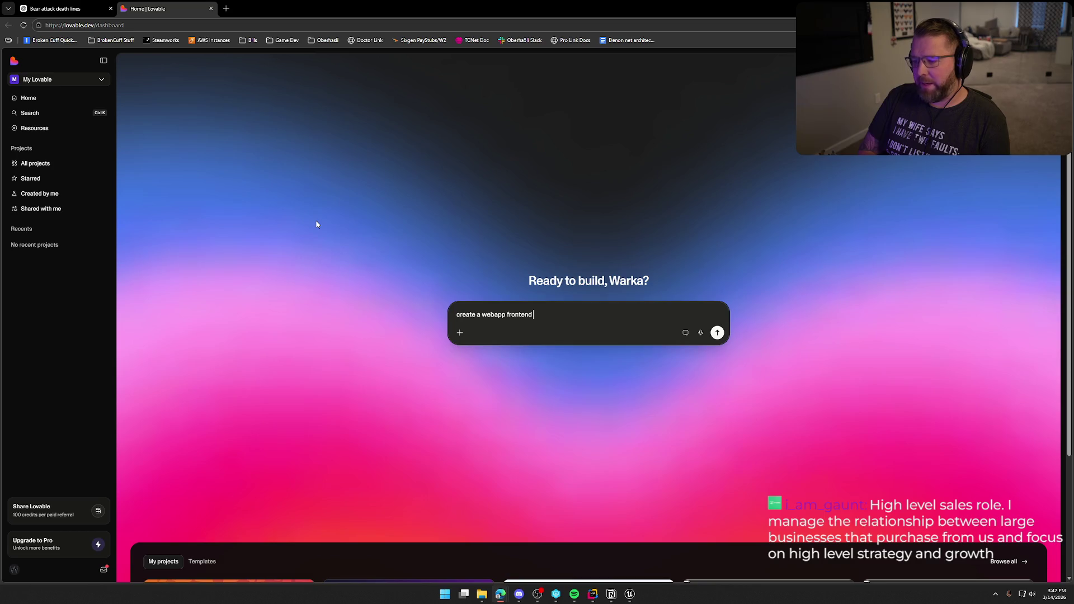